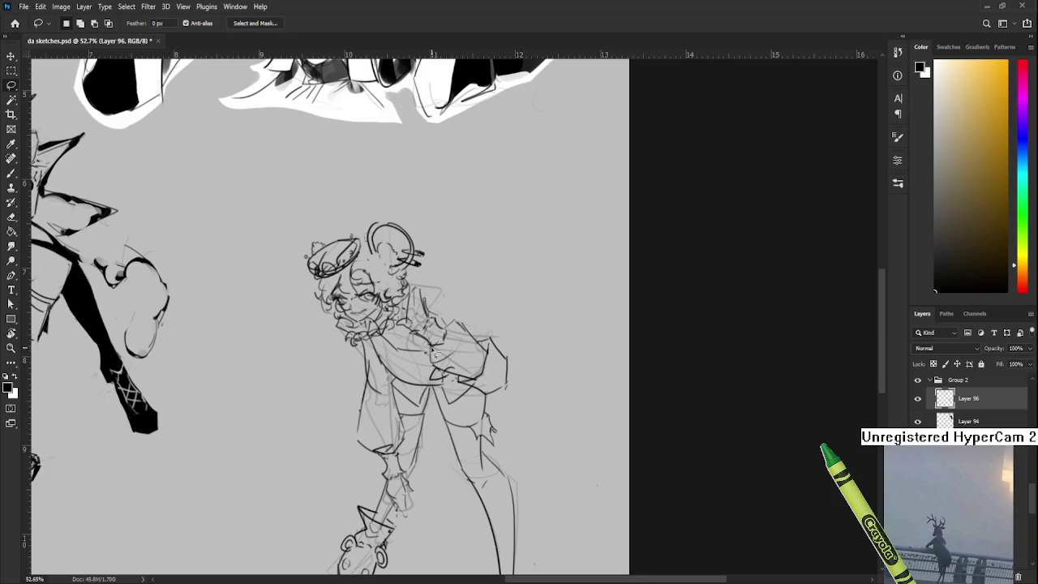
Step: Skew the selected chest linework and stretch it back to full height
{"action": "key", "text": "ctrl+t"}
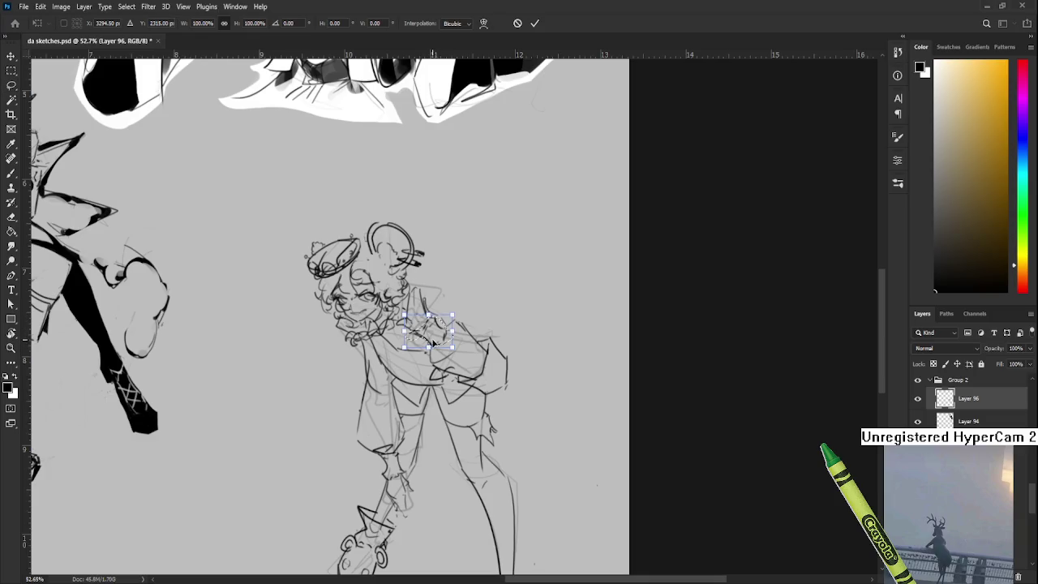
{"action": "scroll", "coordinate": [445, 344], "scroll_direction": "up", "scroll_amount": 5}
{"action": "scroll", "coordinate": [443, 344], "scroll_direction": "up", "scroll_amount": 2}
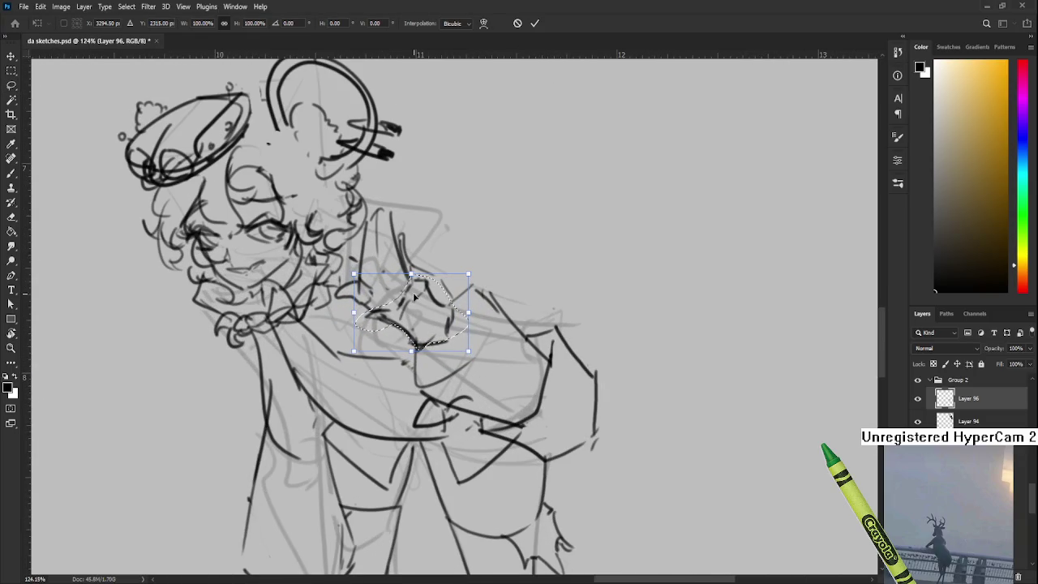
{"action": "left_click_drag", "start_coordinate": [411, 275], "coordinate": [434, 282]}
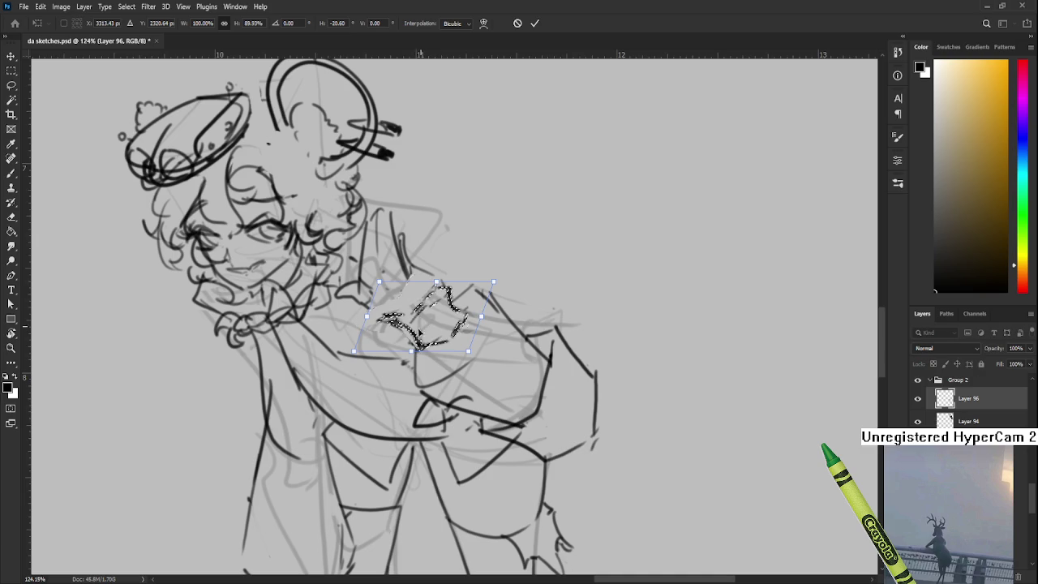
{"action": "left_click_drag", "start_coordinate": [412, 352], "coordinate": [412, 359]}
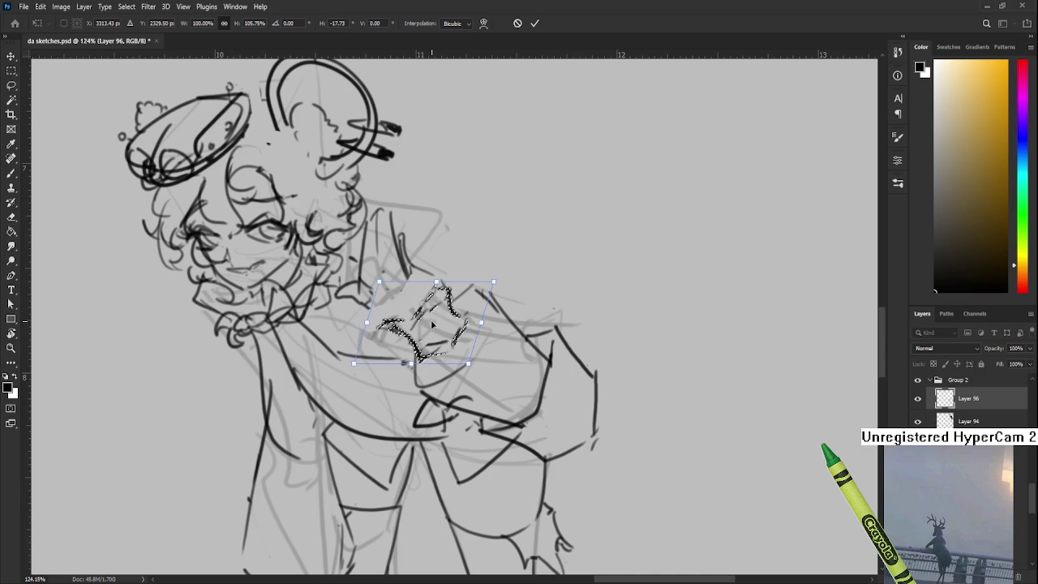
{"action": "key", "text": "Return"}
{"action": "scroll", "coordinate": [513, 237], "scroll_direction": "down", "scroll_amount": 2, "text": "alt"}
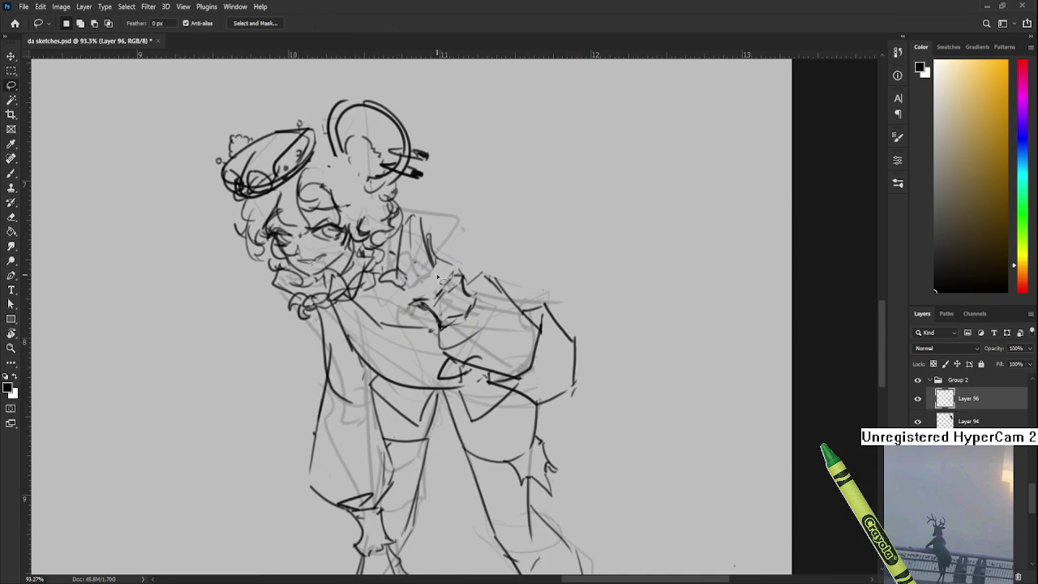
Step: Lasso and transform the neck linework, then deselect
{"action": "key", "text": "b"}
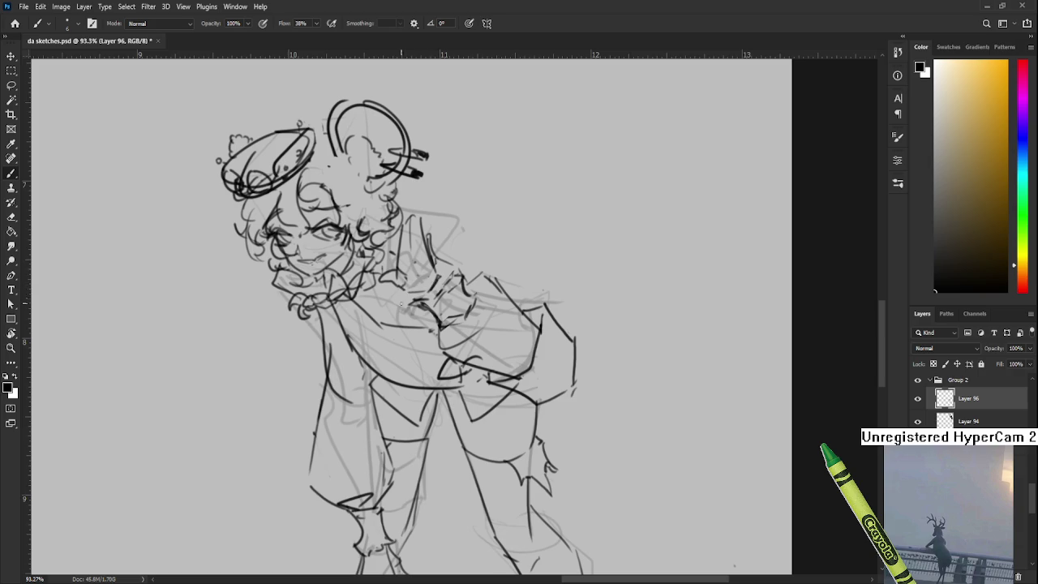
{"action": "key", "text": "l"}
{"action": "mouse_move", "coordinate": [396, 300]}
{"action": "left_mouse_down"}
{"action": "mouse_move", "coordinate": [399, 234]}
{"action": "mouse_move", "coordinate": [412, 300]}
{"action": "left_mouse_up"}
{"action": "key", "text": "ctrl+t"}
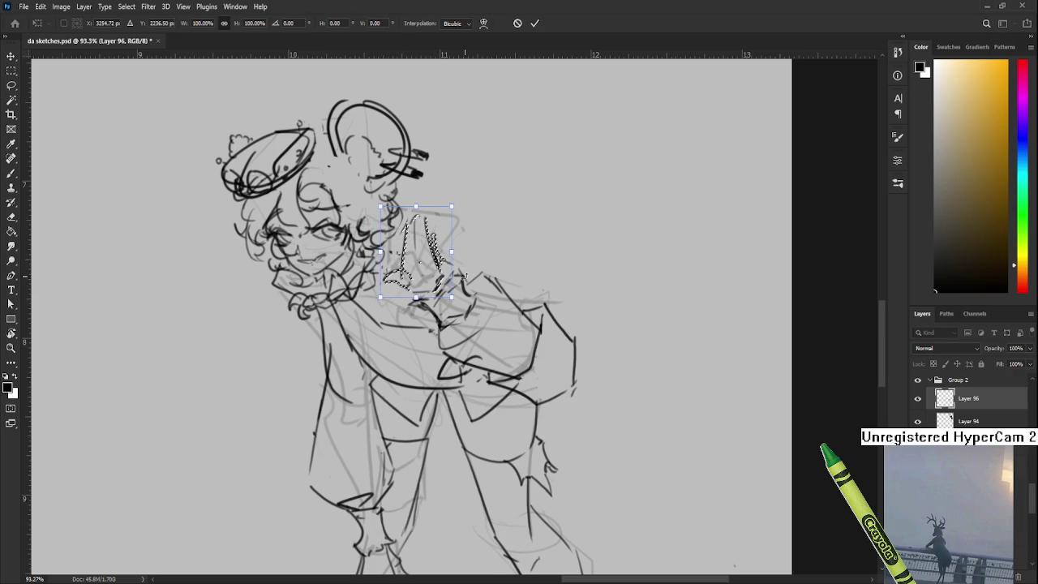
{"action": "key", "text": "Return"}
{"action": "key", "text": "ctrl+d"}
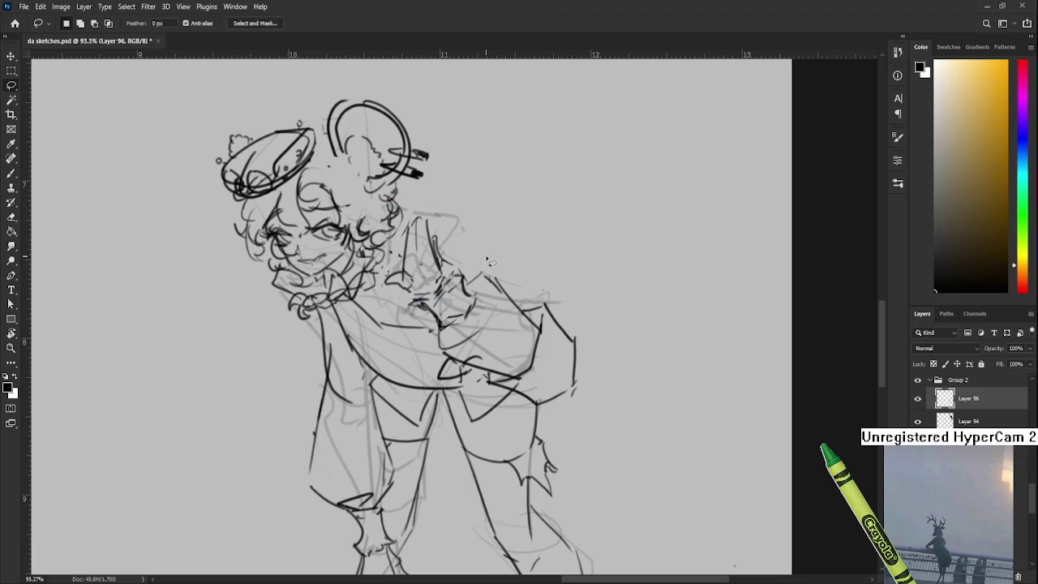
{"action": "key", "text": "e"}
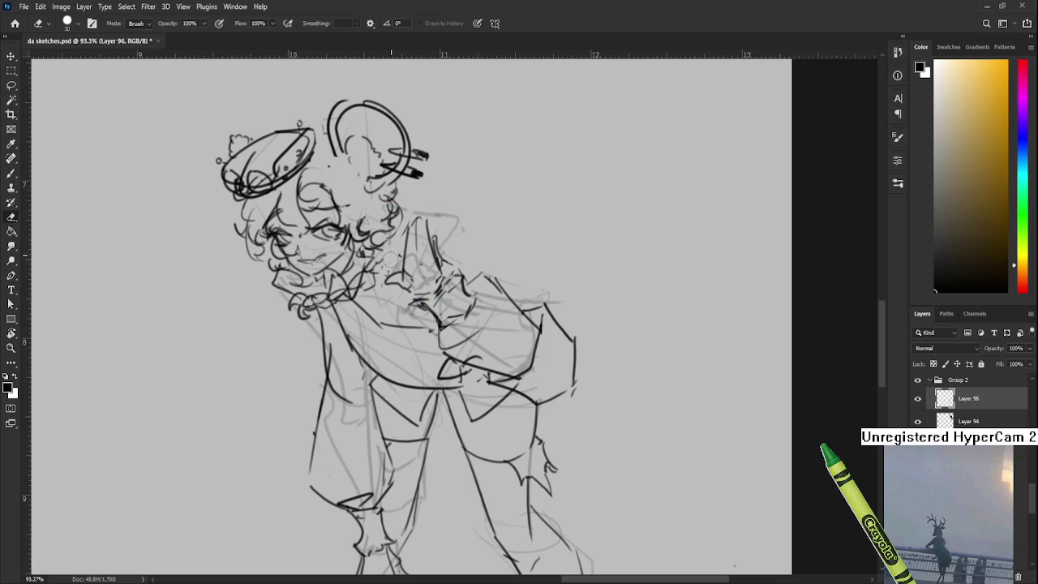
{"action": "left_click_drag", "start_coordinate": [383, 265], "coordinate": [377, 300]}
{"action": "key", "text": "b"}
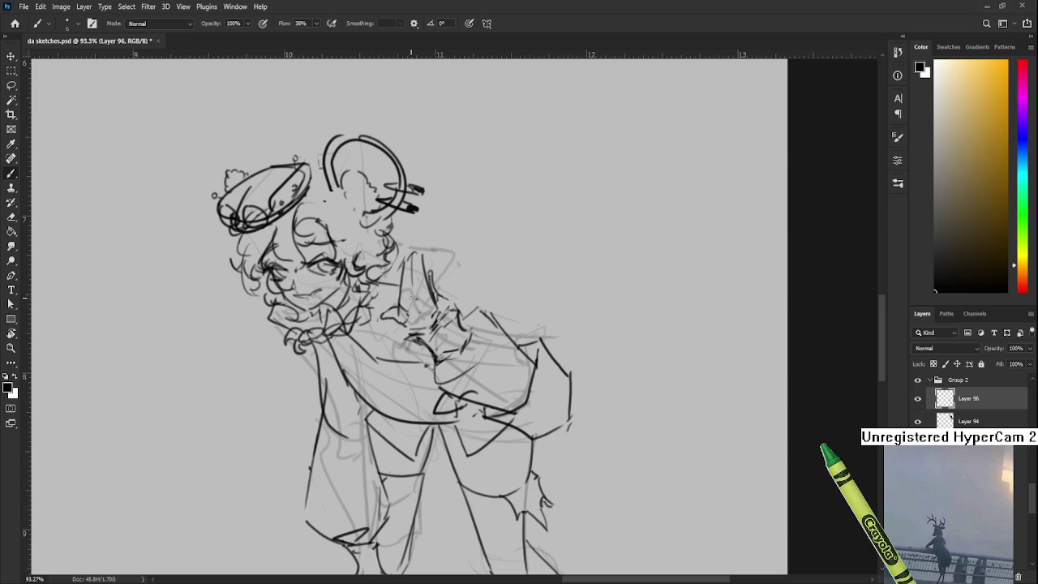
{"action": "scroll", "coordinate": [411, 300], "scroll_direction": "down", "scroll_amount": 4}
{"action": "scroll", "coordinate": [433, 264], "scroll_direction": "up", "scroll_amount": 1}
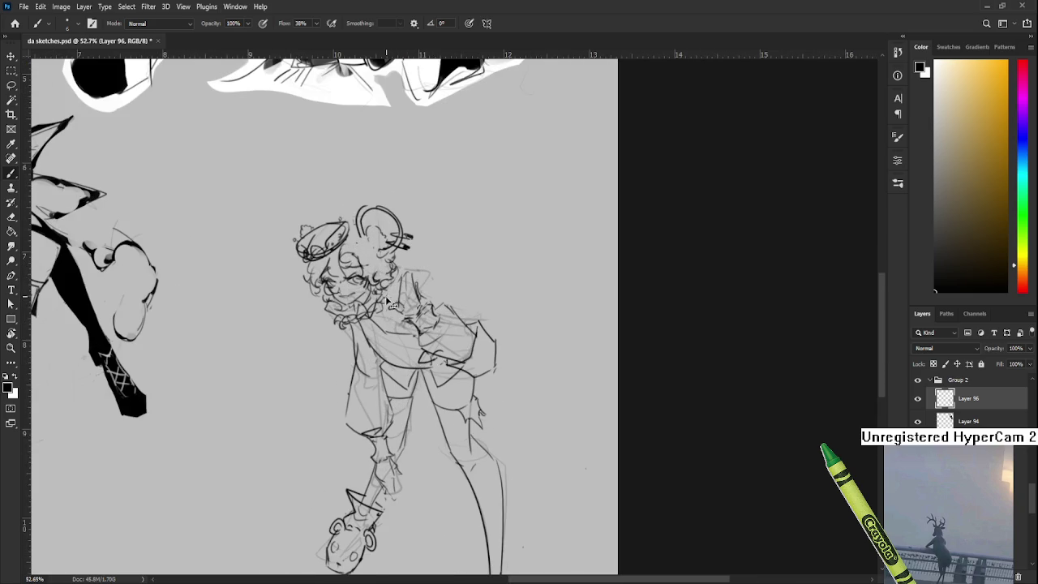
{"action": "left_click_drag", "start_coordinate": [381, 306], "coordinate": [386, 296]}
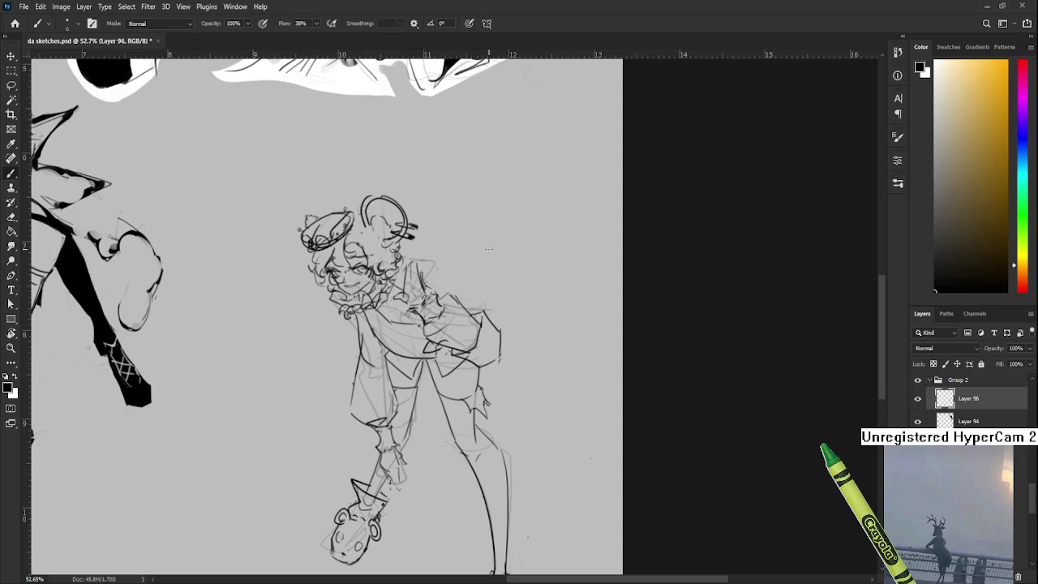
{"action": "scroll", "coordinate": [517, 309], "scroll_direction": "up", "scroll_amount": 2}
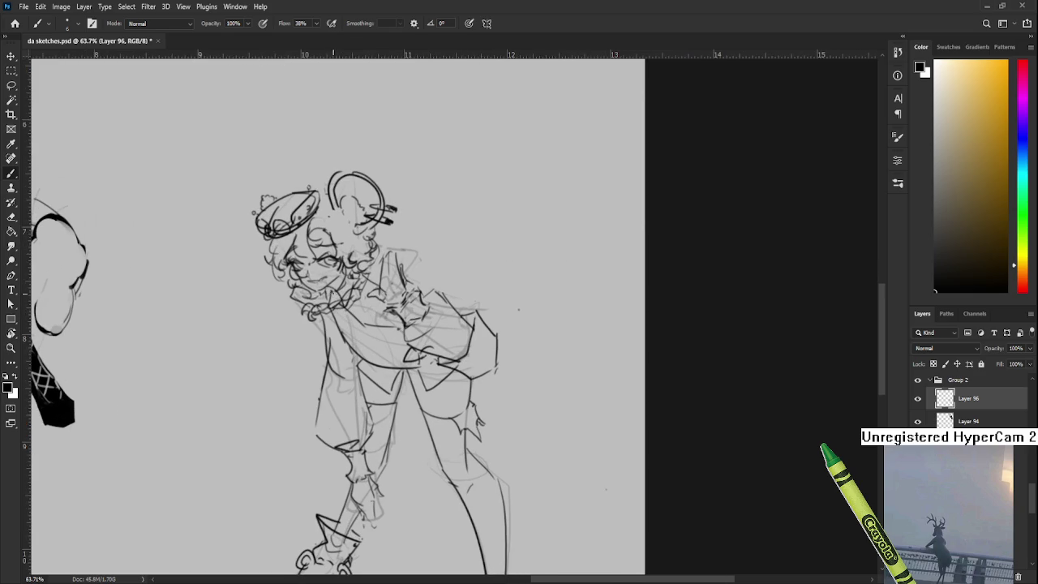
Step: Ink short strokes on the collar and a line down the torso
{"action": "mouse_move", "coordinate": [339, 316]}
{"action": "left_mouse_down"}
{"action": "mouse_move", "coordinate": [333, 294]}
{"action": "mouse_move", "coordinate": [346, 307]}
{"action": "mouse_move", "coordinate": [334, 298]}
{"action": "left_mouse_up"}
{"action": "left_click_drag", "start_coordinate": [344, 318], "coordinate": [364, 344]}
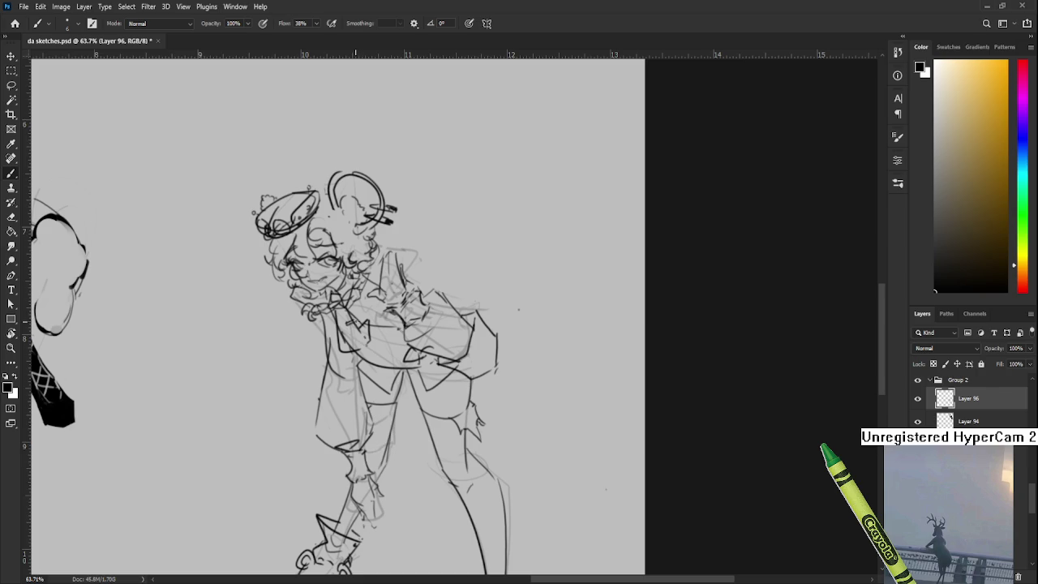
{"action": "left_click_drag", "start_coordinate": [350, 319], "coordinate": [352, 340]}
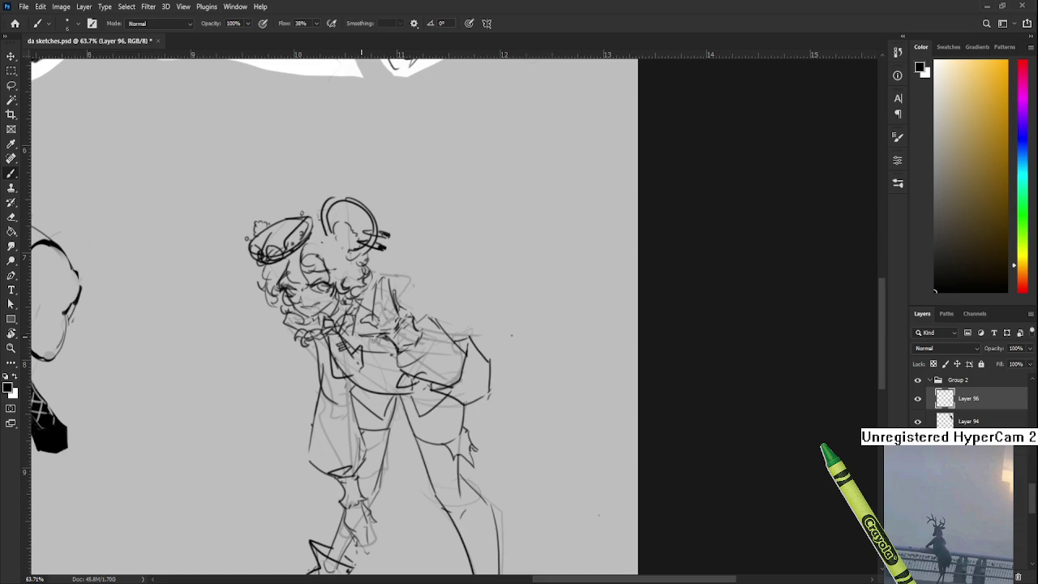
Step: Add short strokes across the chest and by the hand, erasing stray marks
{"action": "left_click_drag", "start_coordinate": [365, 339], "coordinate": [386, 343]}
{"action": "key", "text": "e"}
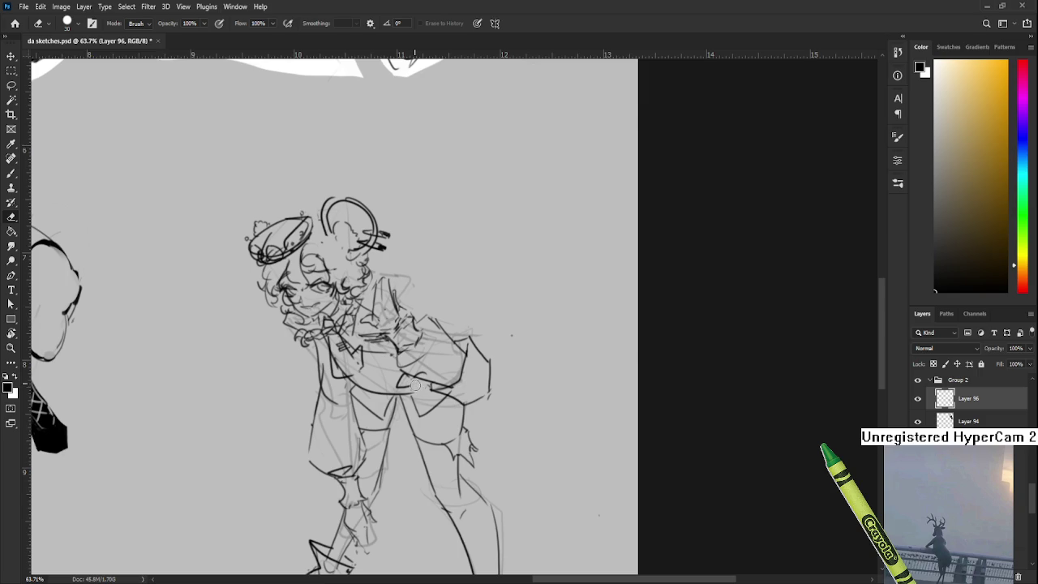
{"action": "key", "text": "b"}
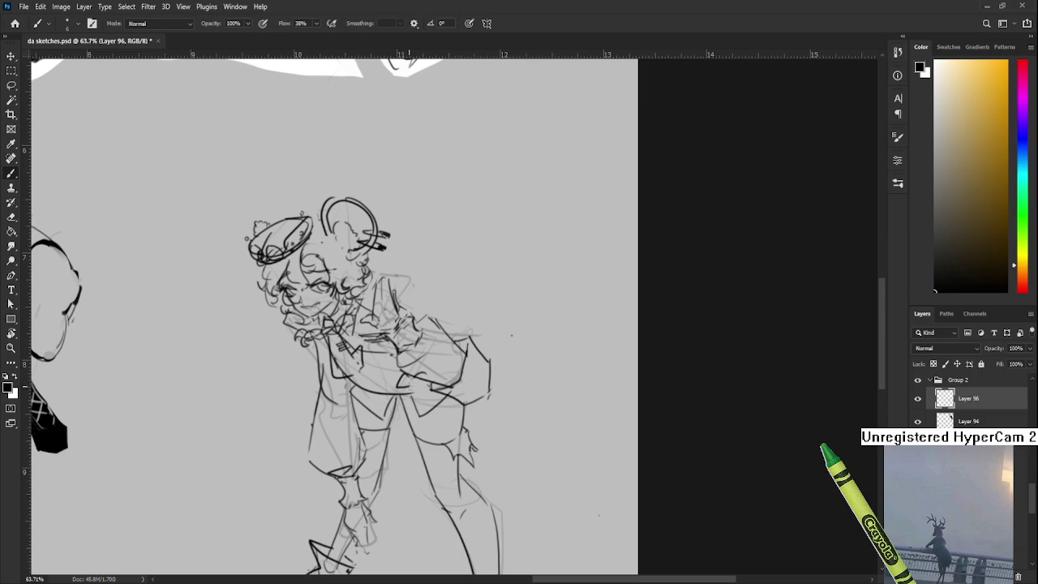
{"action": "left_click_drag", "start_coordinate": [403, 387], "coordinate": [411, 392]}
{"action": "key", "text": "e"}
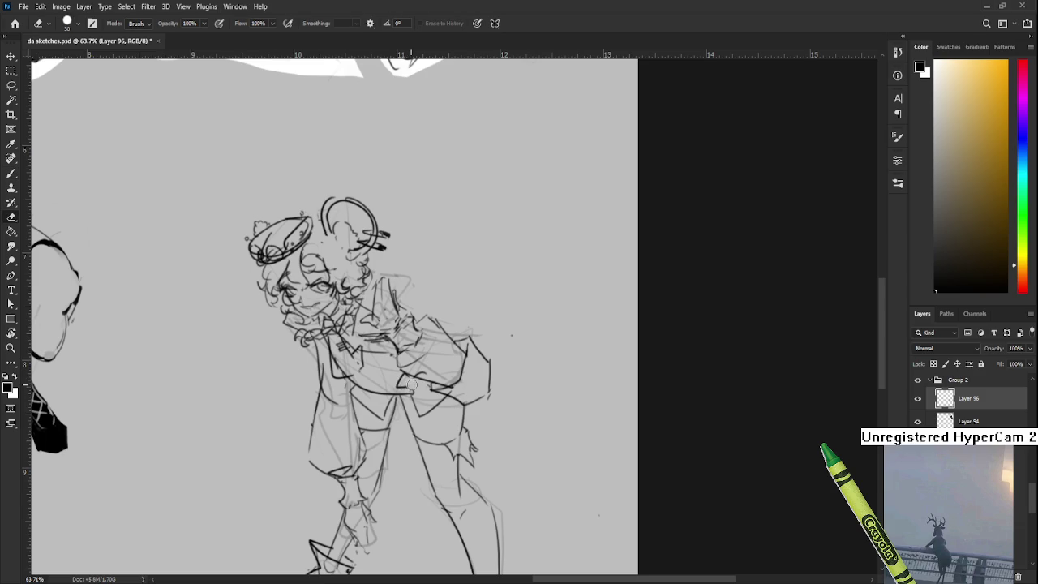
{"action": "key", "text": "b"}
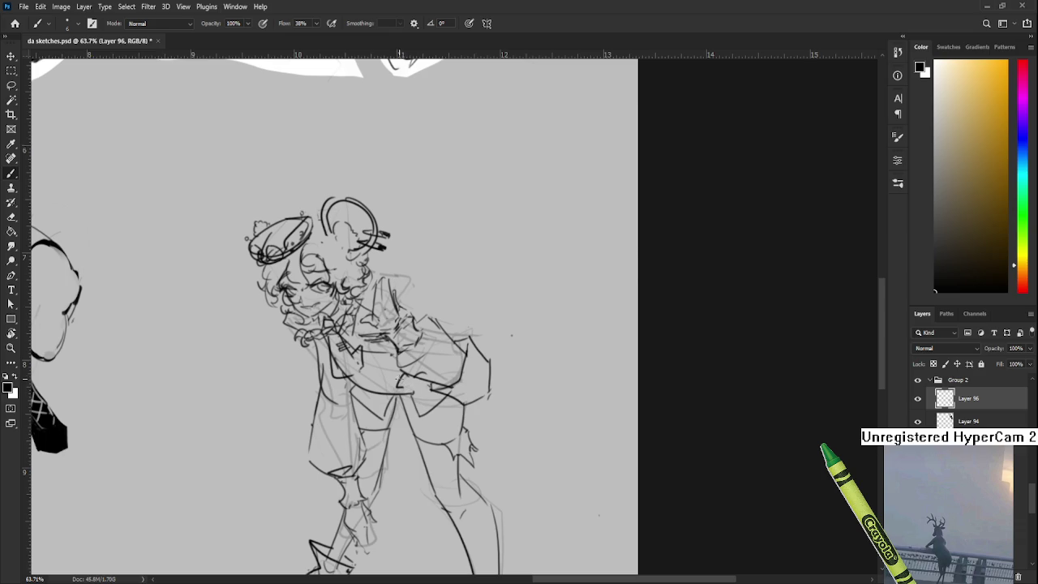
{"action": "key", "text": "e"}
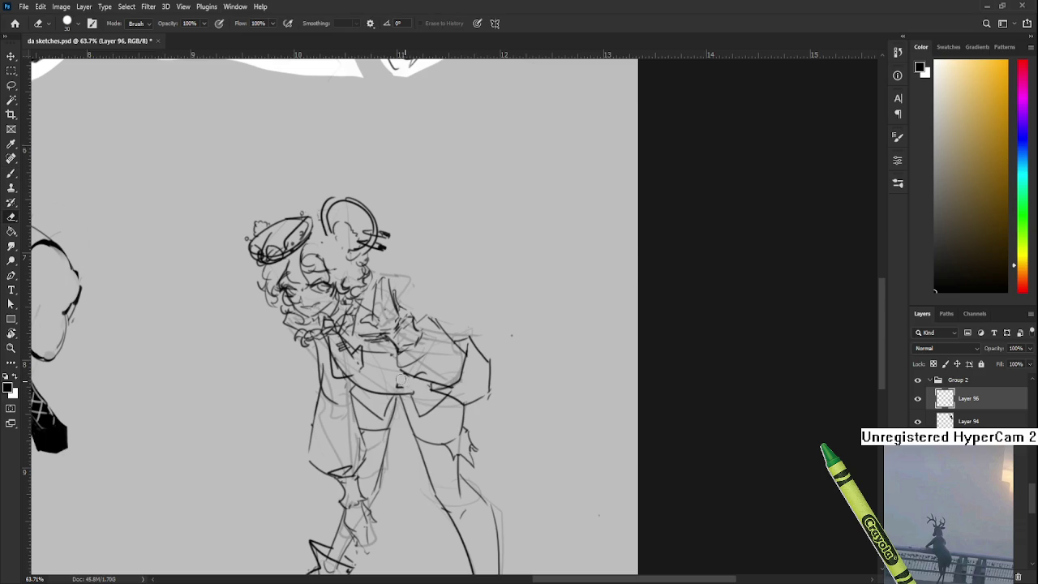
{"action": "key", "text": "b"}
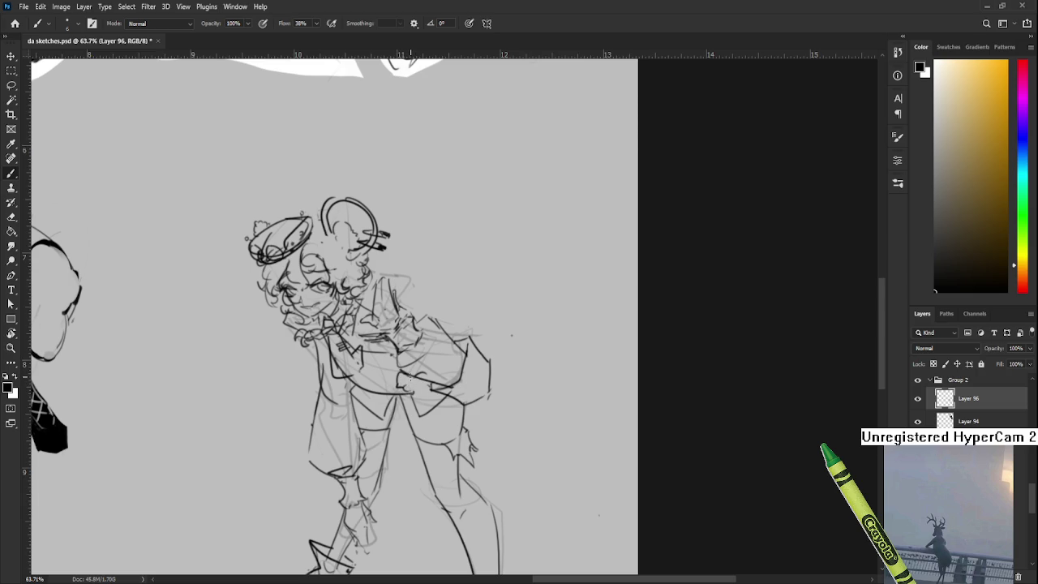
{"action": "left_click_drag", "start_coordinate": [411, 377], "coordinate": [429, 388]}
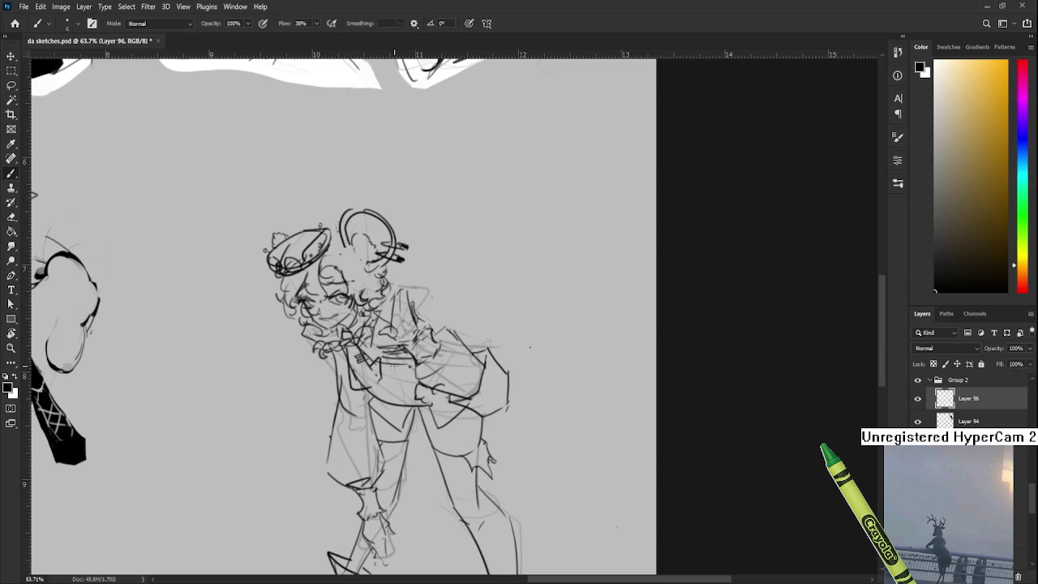
Step: Ink small curved marks on the chest, then draw a belt line across the waist
{"action": "left_click_drag", "start_coordinate": [388, 365], "coordinate": [404, 367]}
{"action": "left_click_drag", "start_coordinate": [394, 369], "coordinate": [406, 372]}
{"action": "left_click_drag", "start_coordinate": [414, 383], "coordinate": [405, 374]}
{"action": "key", "text": "e"}
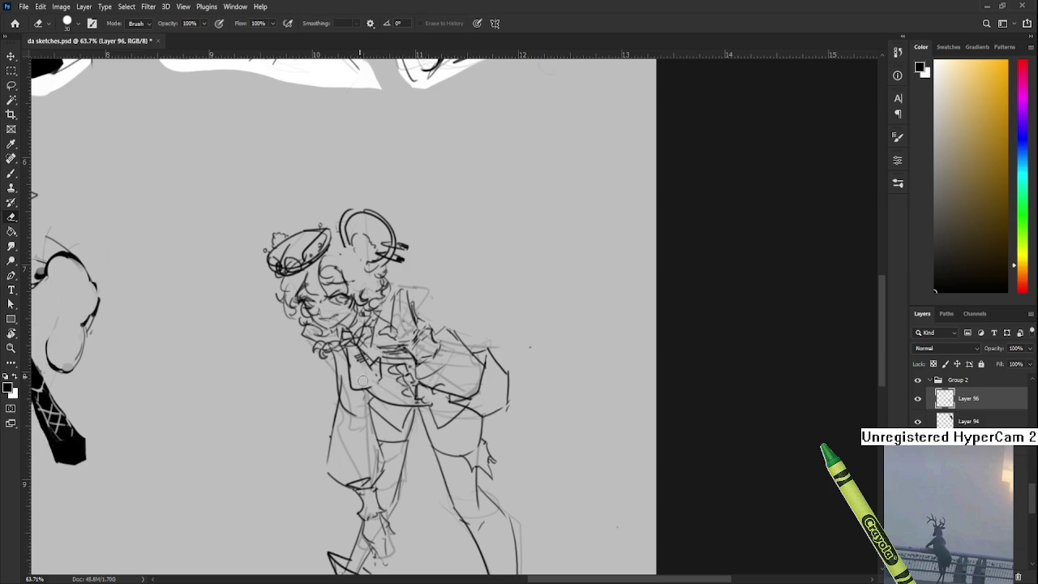
{"action": "key", "text": "b"}
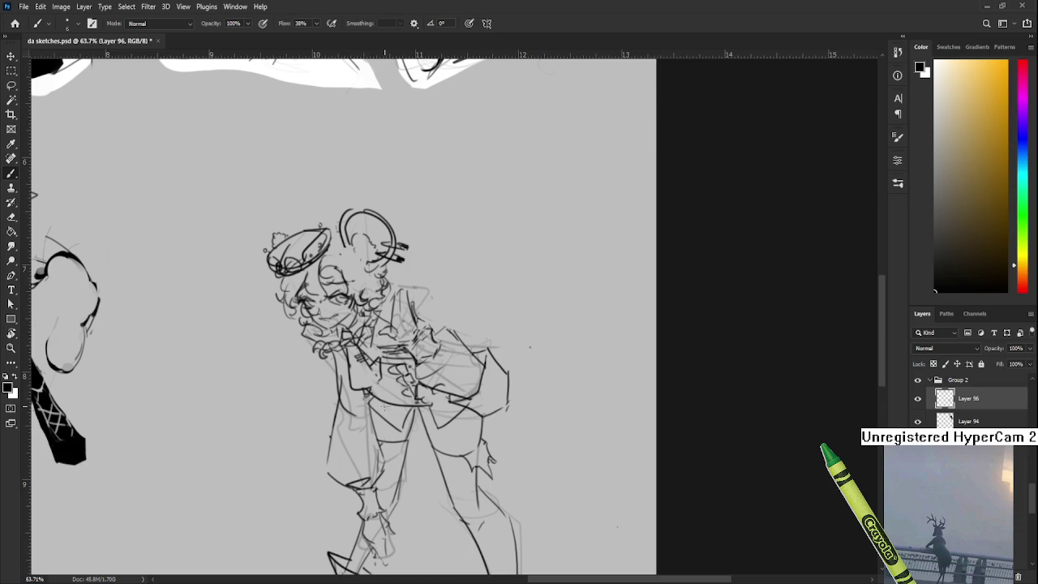
{"action": "key", "text": "ctrl+z"}
{"action": "mouse_move", "coordinate": [377, 401]}
{"action": "left_mouse_down"}
{"action": "mouse_move", "coordinate": [430, 410]}
{"action": "mouse_move", "coordinate": [400, 412]}
{"action": "mouse_move", "coordinate": [431, 405]}
{"action": "left_mouse_up"}
Step: Ink a vertical line on the right arm and a small shoulder circle, then recentre the view
{"action": "scroll", "coordinate": [495, 420], "scroll_direction": "down", "scroll_amount": 3}
{"action": "scroll", "coordinate": [495, 419], "scroll_direction": "down", "scroll_amount": 3}
{"action": "scroll", "coordinate": [495, 419], "scroll_direction": "up", "scroll_amount": 3}
{"action": "scroll", "coordinate": [495, 419], "scroll_direction": "up", "scroll_amount": 3}
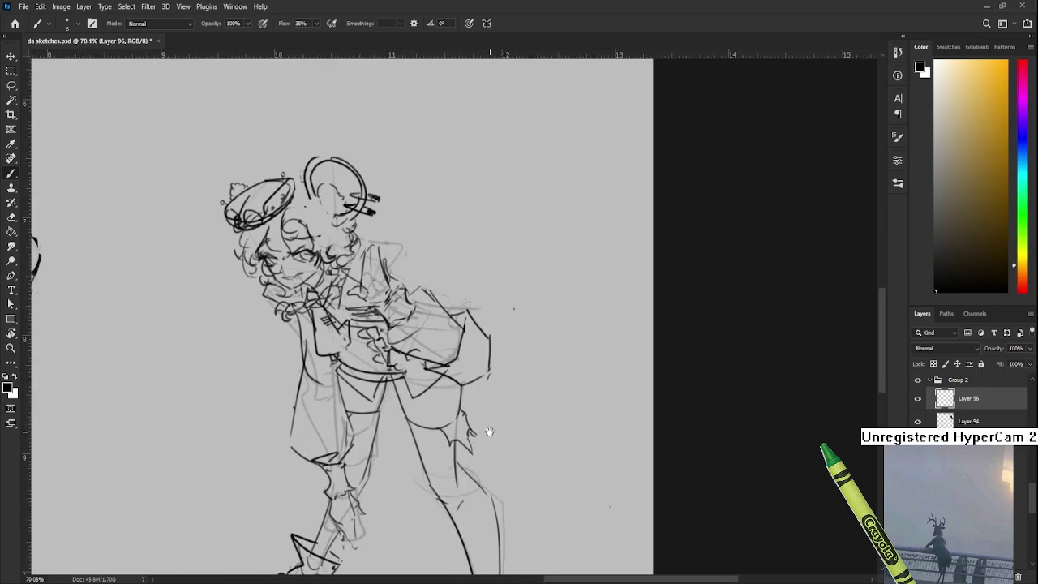
{"action": "scroll", "coordinate": [495, 420], "scroll_direction": "down", "scroll_amount": 2}
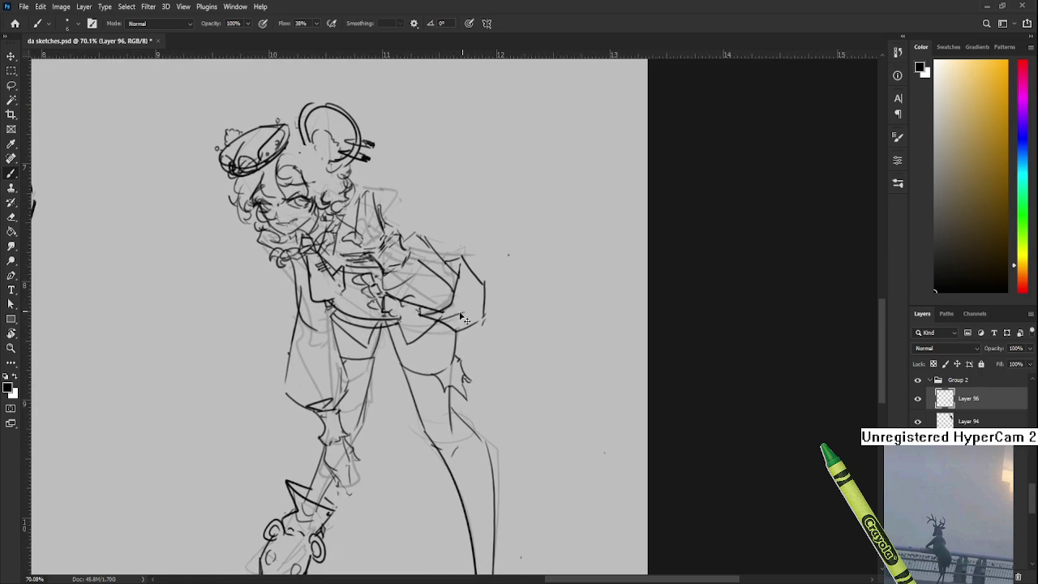
{"action": "left_click_drag", "start_coordinate": [462, 264], "coordinate": [459, 301]}
{"action": "left_click_drag", "start_coordinate": [487, 269], "coordinate": [488, 268]}
{"action": "scroll", "coordinate": [501, 284], "scroll_direction": "down", "scroll_amount": 2}
{"action": "scroll", "coordinate": [500, 284], "scroll_direction": "down", "scroll_amount": 2}
{"action": "scroll", "coordinate": [494, 278], "scroll_direction": "up", "scroll_amount": 3}
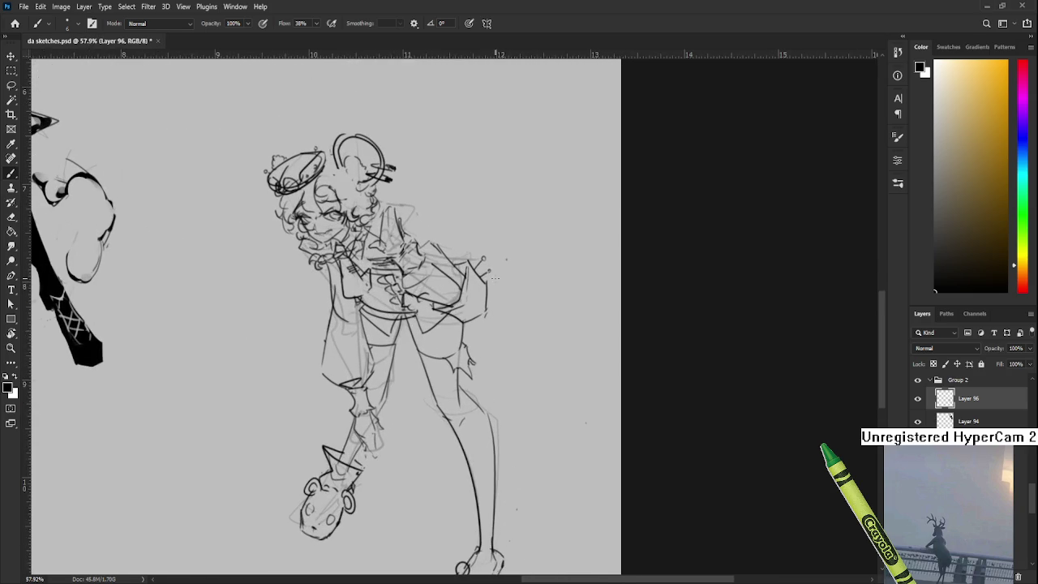
{"action": "left_click_drag", "start_coordinate": [415, 247], "coordinate": [449, 338]}
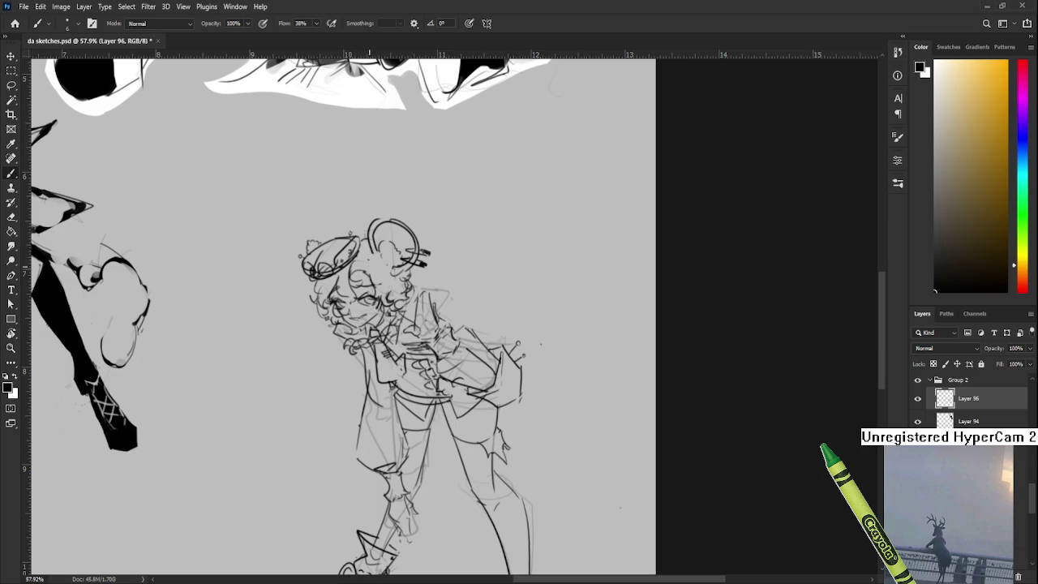
{"action": "left_click_drag", "start_coordinate": [385, 265], "coordinate": [407, 272]}
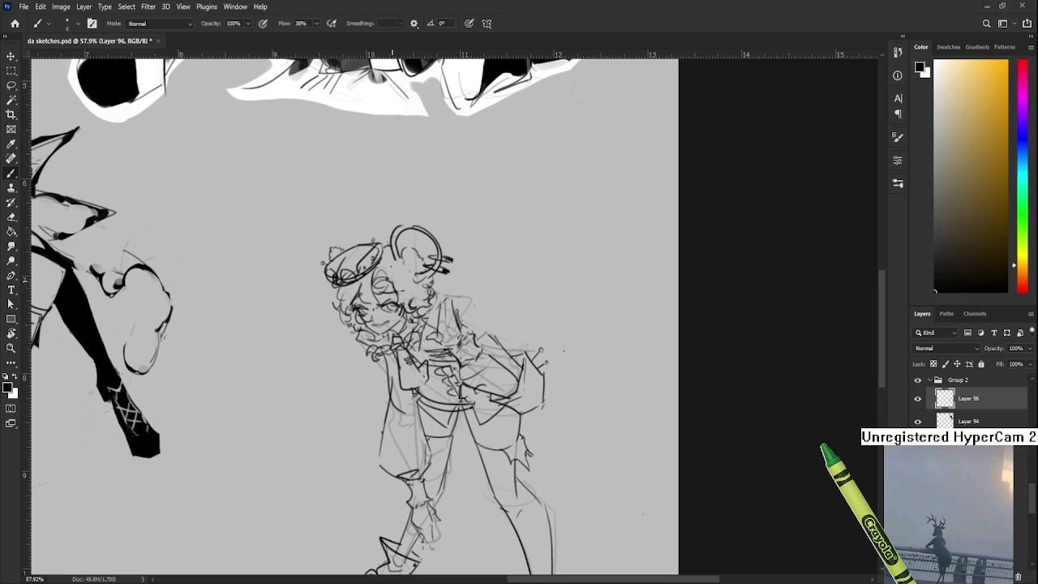
Step: Save da sketches.psd
{"action": "key", "text": "ctrl+s"}
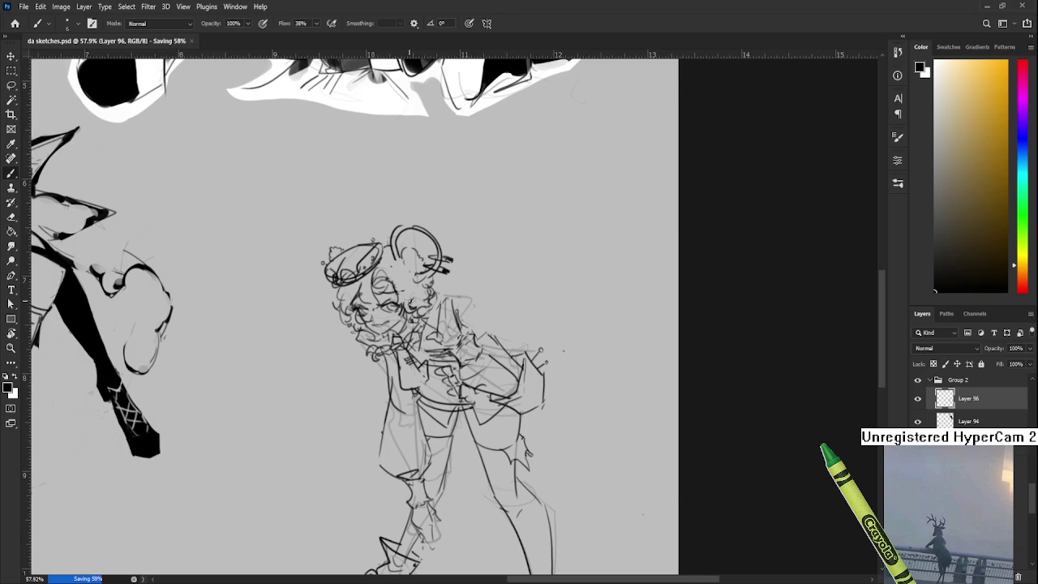
{"action": "scroll", "coordinate": [450, 311], "scroll_direction": "down", "scroll_amount": 2}
{"action": "scroll", "coordinate": [450, 310], "scroll_direction": "down", "scroll_amount": 2}
{"action": "scroll", "coordinate": [450, 311], "scroll_direction": "down", "scroll_amount": 2}
{"action": "scroll", "coordinate": [450, 310], "scroll_direction": "down", "scroll_amount": 3}
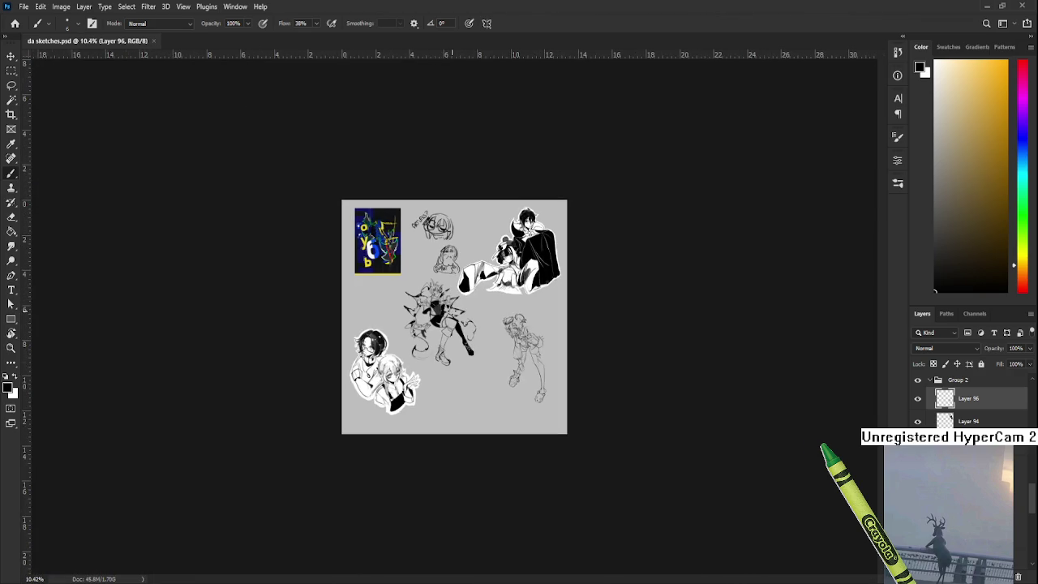
{"action": "scroll", "coordinate": [451, 310], "scroll_direction": "up", "scroll_amount": 3}
{"action": "scroll", "coordinate": [450, 311], "scroll_direction": "up", "scroll_amount": 2}
{"action": "scroll", "coordinate": [337, 297], "scroll_direction": "right", "scroll_amount": 3}
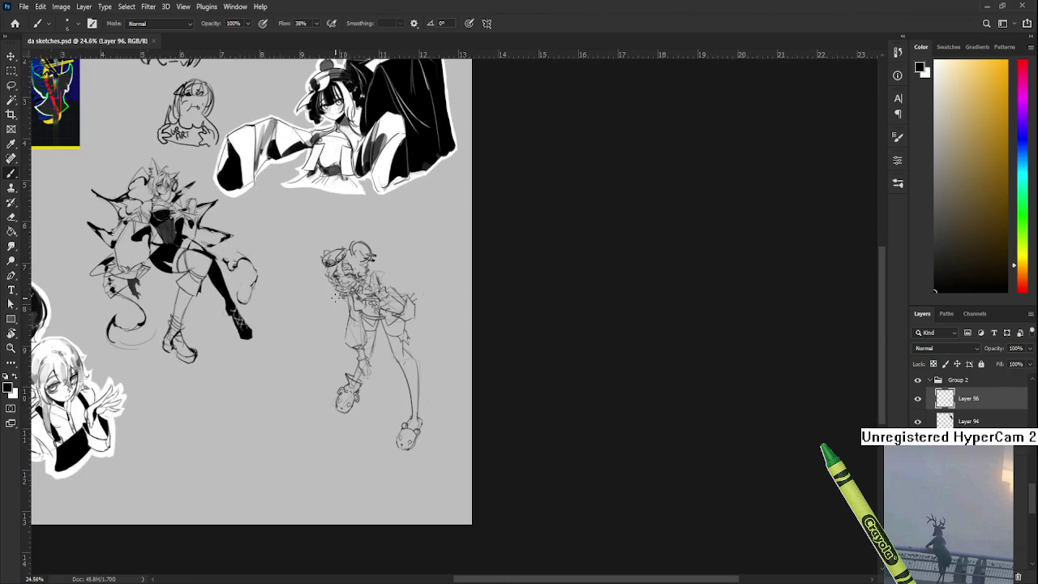
Step: Lasso the new character sketch, scale it to about 132% and tilt it about 9° clockwise
{"action": "key", "text": "l"}
{"action": "mouse_move", "coordinate": [308, 236]}
{"action": "left_mouse_down"}
{"action": "mouse_move", "coordinate": [422, 229]}
{"action": "mouse_move", "coordinate": [429, 297]}
{"action": "left_mouse_up"}
{"action": "key", "text": "ctrl+t"}
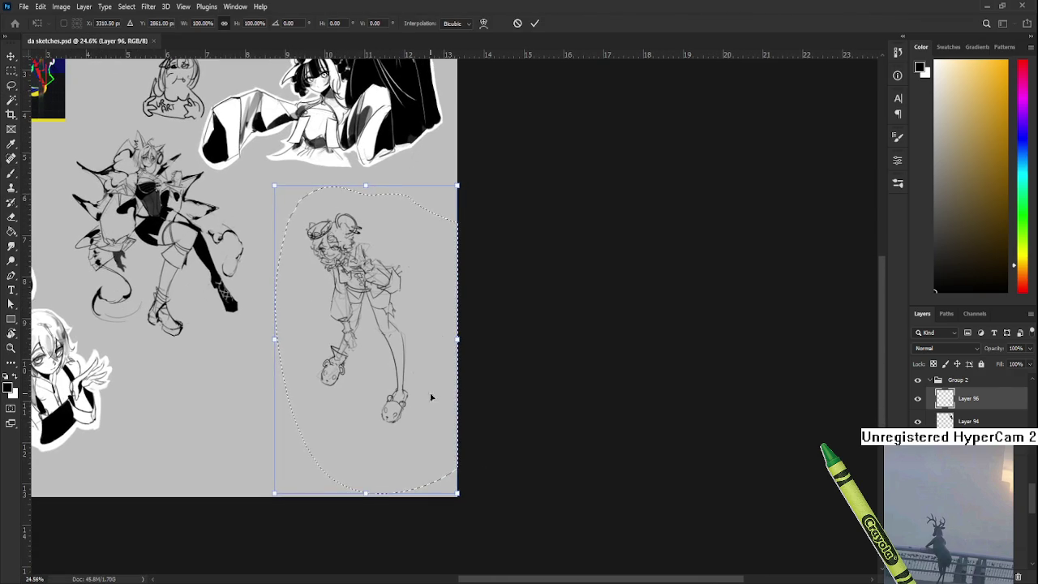
{"action": "mouse_move", "coordinate": [460, 492]}
{"action": "left_mouse_down"}
{"action": "mouse_move", "coordinate": [470, 517]}
{"action": "mouse_move", "coordinate": [403, 307]}
{"action": "left_mouse_up"}
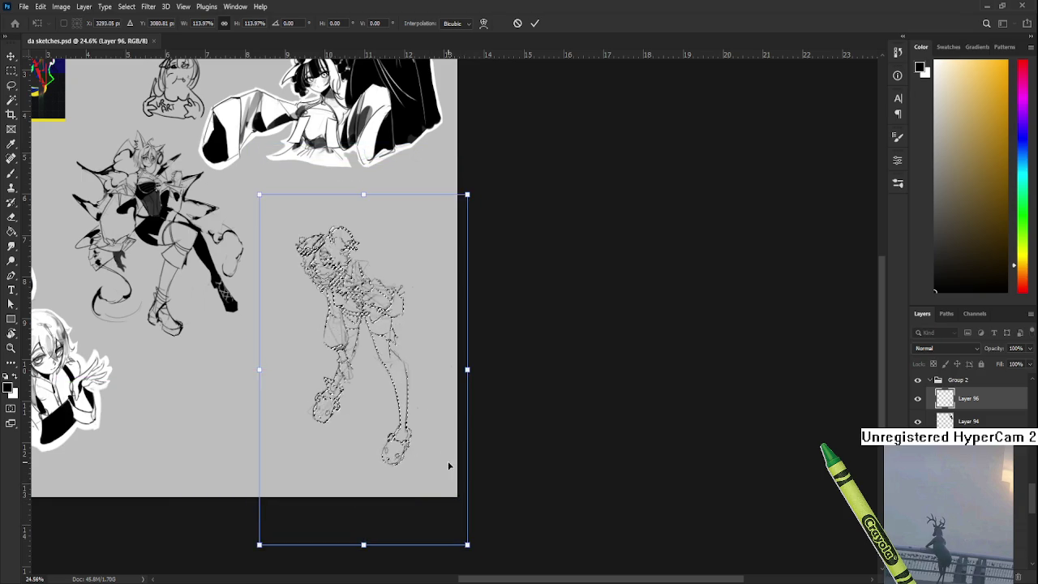
{"action": "left_click_drag", "start_coordinate": [274, 186], "coordinate": [238, 128]}
{"action": "left_click_drag", "start_coordinate": [538, 290], "coordinate": [545, 315]}
{"action": "left_click_drag", "start_coordinate": [457, 349], "coordinate": [447, 341]}
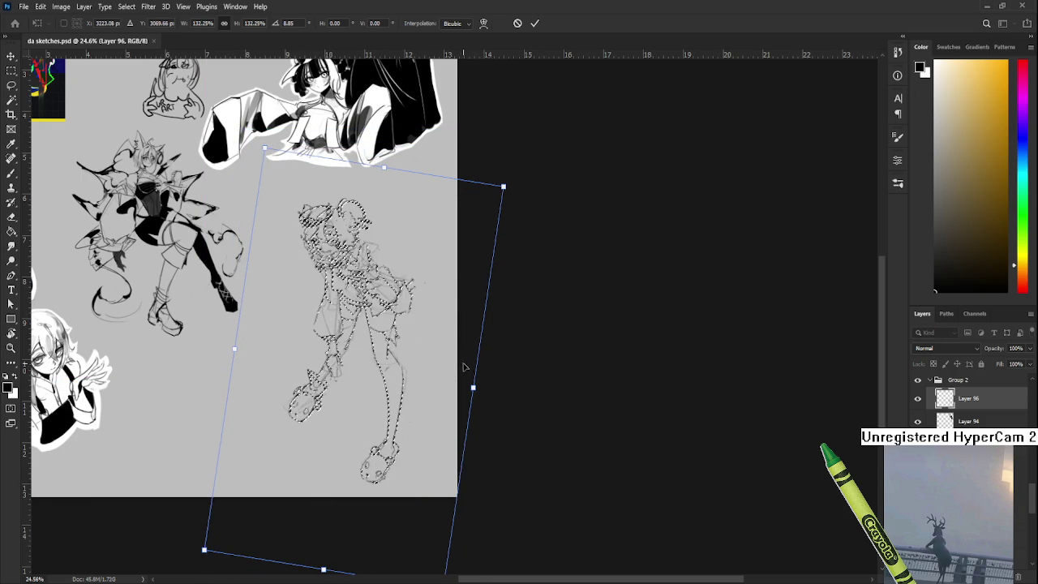
{"action": "key", "text": "Return"}
{"action": "key", "text": "ctrl+d"}
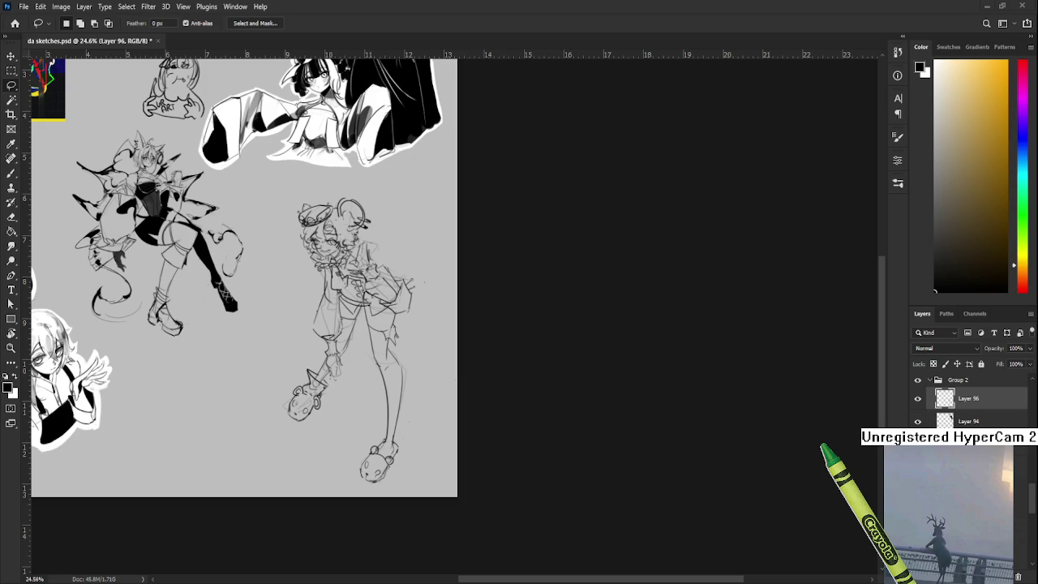
Step: Erase the stray dots inside the character's hat
{"action": "scroll", "coordinate": [420, 367], "scroll_direction": "up", "scroll_amount": 1}
{"action": "scroll", "coordinate": [422, 381], "scroll_direction": "up", "scroll_amount": 1}
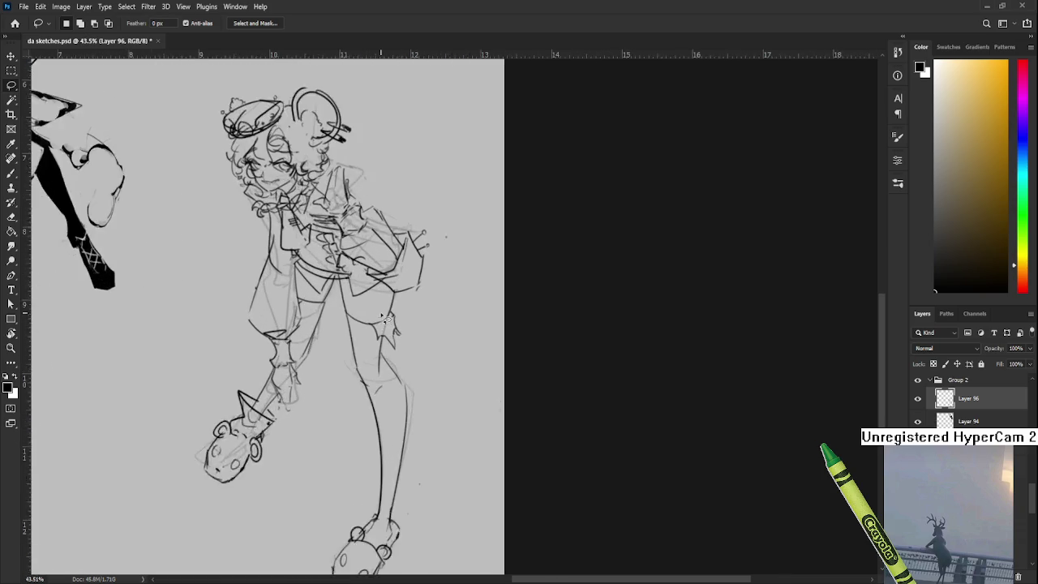
{"action": "scroll", "coordinate": [425, 398], "scroll_direction": "up", "scroll_amount": 1}
{"action": "scroll", "coordinate": [429, 420], "scroll_direction": "up", "scroll_amount": 2}
{"action": "scroll", "coordinate": [381, 349], "scroll_direction": "up", "scroll_amount": 2}
{"action": "scroll", "coordinate": [331, 282], "scroll_direction": "up", "scroll_amount": 1}
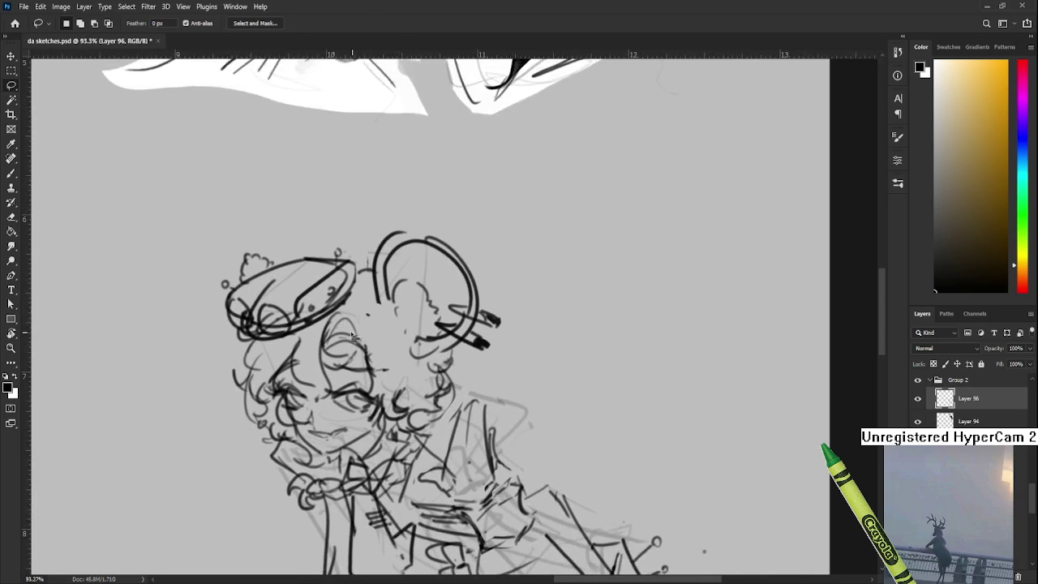
{"action": "scroll", "coordinate": [330, 311], "scroll_direction": "up", "scroll_amount": 1}
{"action": "key", "text": "e"}
{"action": "mouse_move", "coordinate": [319, 296]}
{"action": "left_mouse_down"}
{"action": "mouse_move", "coordinate": [310, 308]}
{"action": "mouse_move", "coordinate": [333, 284]}
{"action": "left_mouse_up"}
Step: Ink a small circle and a short arc on the hat
{"action": "key", "text": "b"}
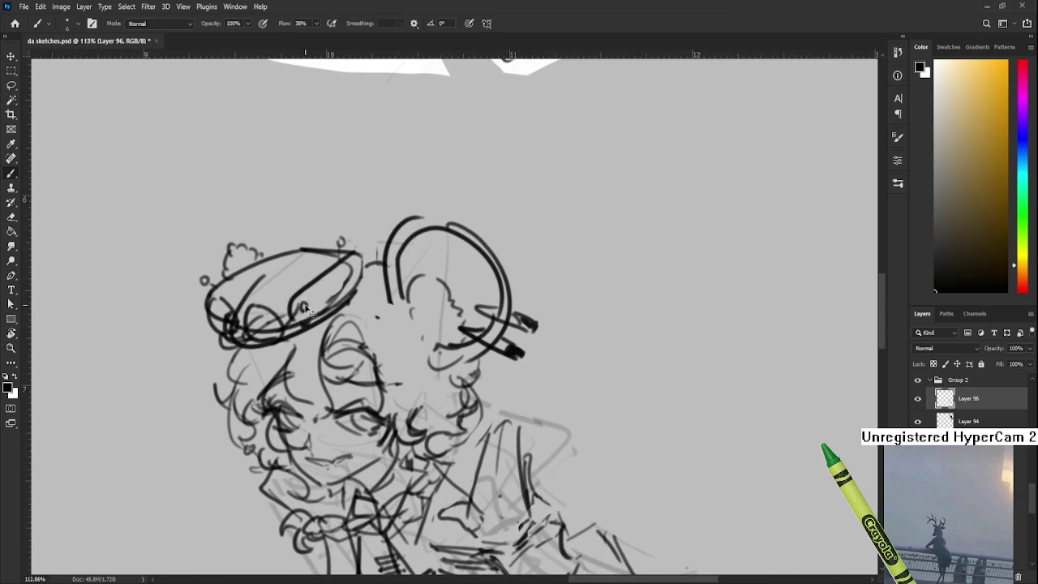
{"action": "left_click_drag", "start_coordinate": [305, 301], "coordinate": [301, 308]}
{"action": "left_click_drag", "start_coordinate": [342, 271], "coordinate": [339, 282]}
{"action": "scroll", "coordinate": [125, 328], "scroll_direction": "down", "scroll_amount": 5}
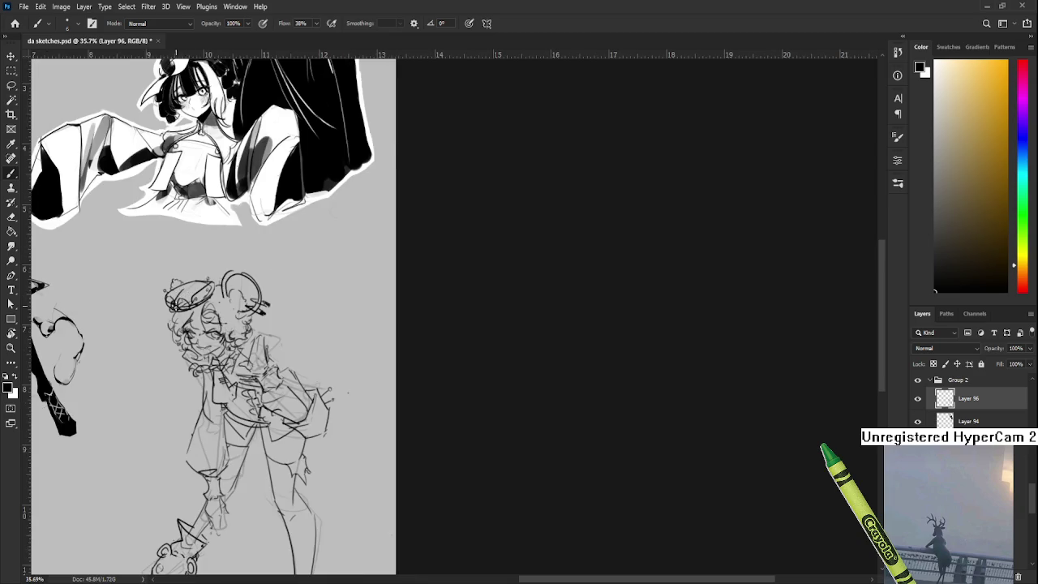
{"action": "scroll", "coordinate": [288, 268], "scroll_direction": "up", "scroll_amount": 1}
Step: Erase the stray marks between the hat and the ear
{"action": "key", "text": "e"}
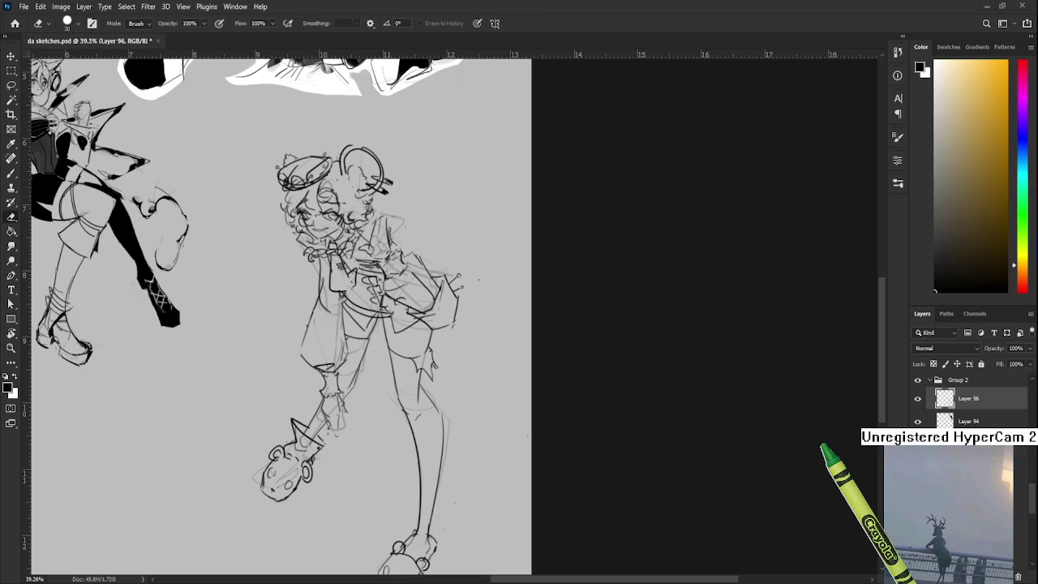
{"action": "scroll", "coordinate": [332, 207], "scroll_direction": "up", "scroll_amount": 5}
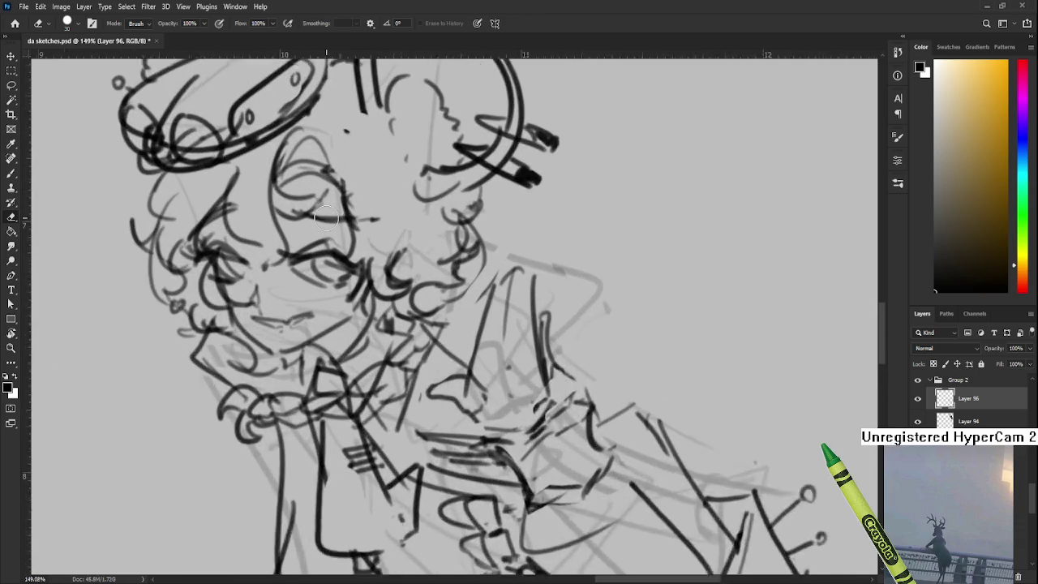
{"action": "scroll", "coordinate": [327, 217], "scroll_direction": "down", "scroll_amount": 5}
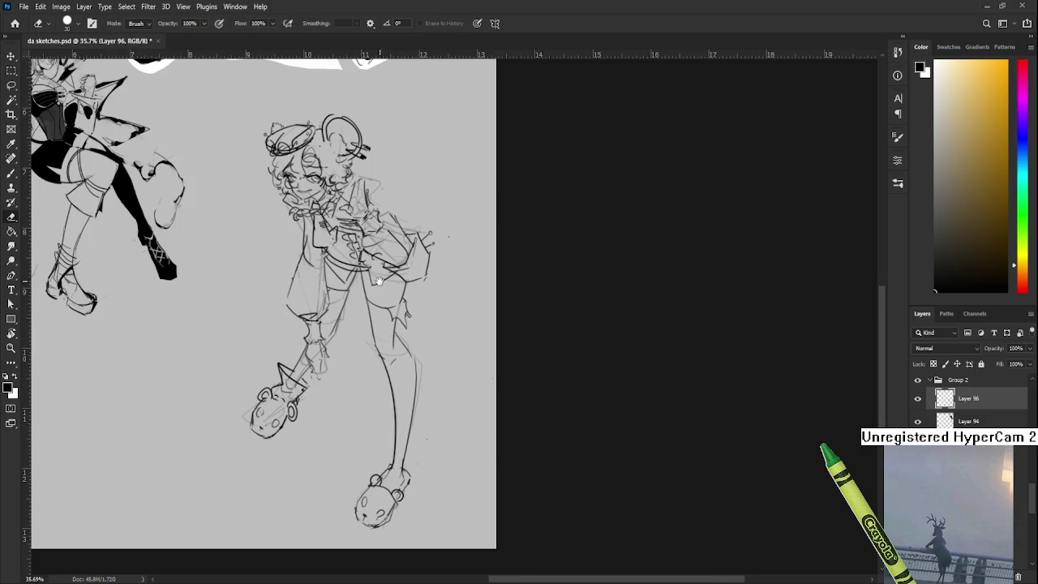
{"action": "scroll", "coordinate": [398, 424], "scroll_direction": "up", "scroll_amount": 4}
{"action": "scroll", "coordinate": [315, 398], "scroll_direction": "up", "scroll_amount": 1}
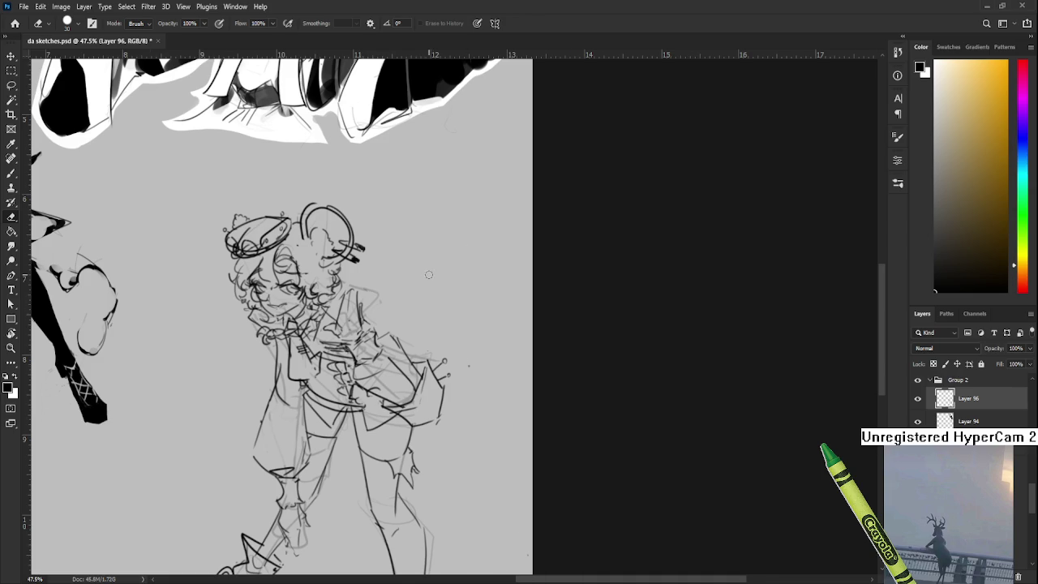
{"action": "scroll", "coordinate": [430, 275], "scroll_direction": "down", "scroll_amount": 2}
{"action": "scroll", "coordinate": [389, 267], "scroll_direction": "up", "scroll_amount": 2}
{"action": "scroll", "coordinate": [354, 260], "scroll_direction": "up", "scroll_amount": 2}
{"action": "mouse_move", "coordinate": [354, 260]}
{"action": "left_mouse_down"}
{"action": "mouse_move", "coordinate": [384, 301]}
{"action": "mouse_move", "coordinate": [405, 283]}
{"action": "mouse_move", "coordinate": [414, 296]}
{"action": "left_mouse_up"}
Step: Redraw the ear's contour with the brush, erasing mistakes
{"action": "key", "text": "b"}
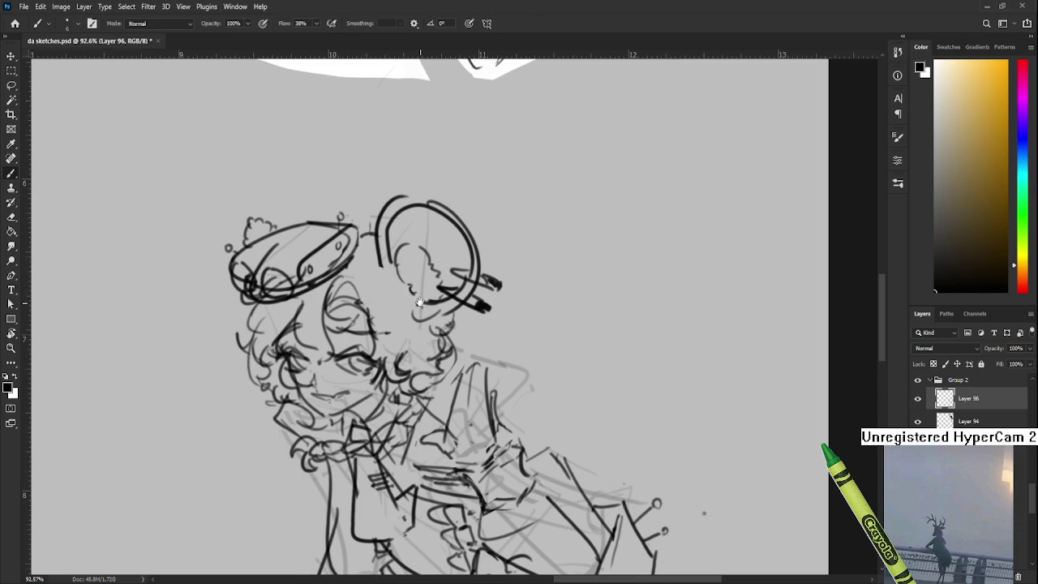
{"action": "scroll", "coordinate": [495, 349], "scroll_direction": "down", "scroll_amount": 2}
{"action": "scroll", "coordinate": [495, 348], "scroll_direction": "down", "scroll_amount": 1}
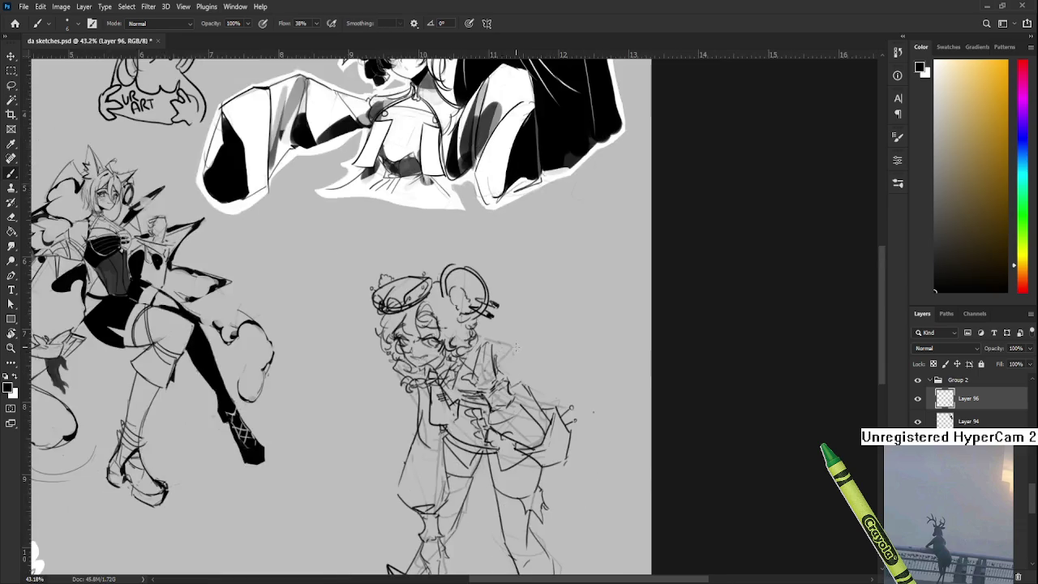
{"action": "scroll", "coordinate": [495, 348], "scroll_direction": "down", "scroll_amount": 1}
{"action": "key", "text": "e"}
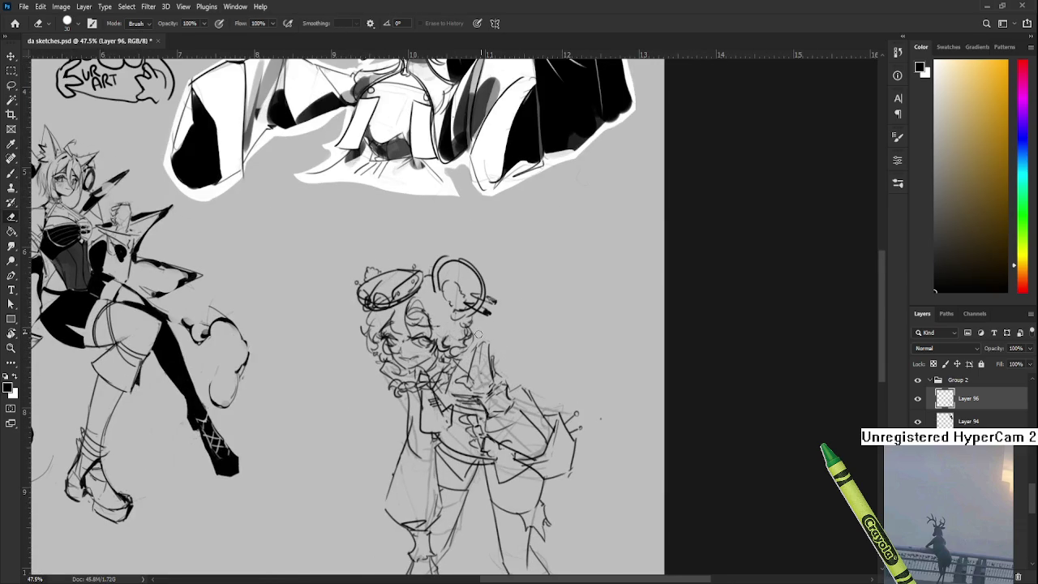
{"action": "key", "text": "b"}
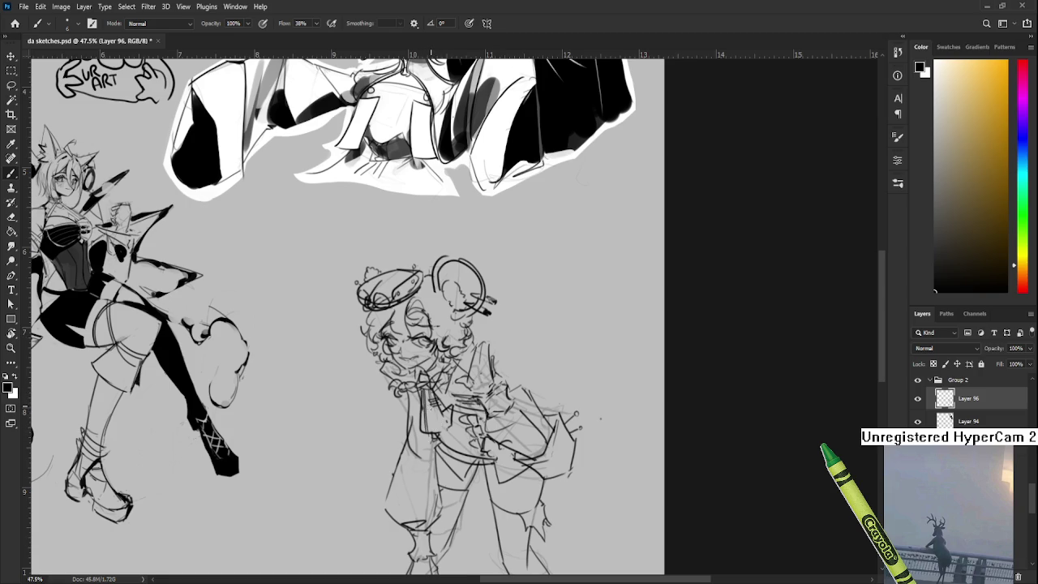
Step: Save da sketches.psd again and centre the view on the hat character
{"action": "key", "text": "ctrl+s"}
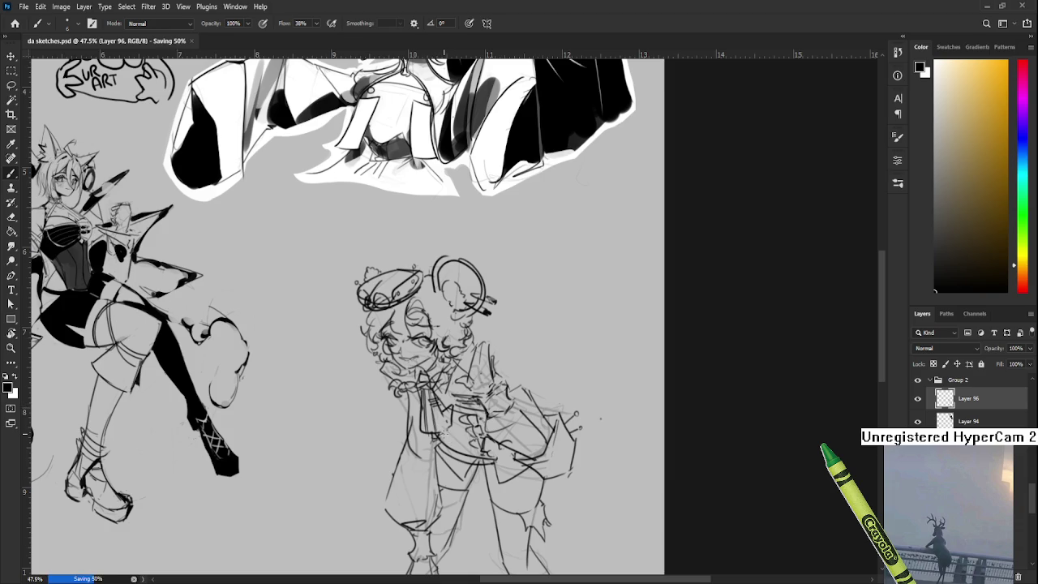
{"action": "scroll", "coordinate": [413, 415], "scroll_direction": "down", "scroll_amount": 4}
{"action": "scroll", "coordinate": [594, 343], "scroll_direction": "up", "scroll_amount": 4}
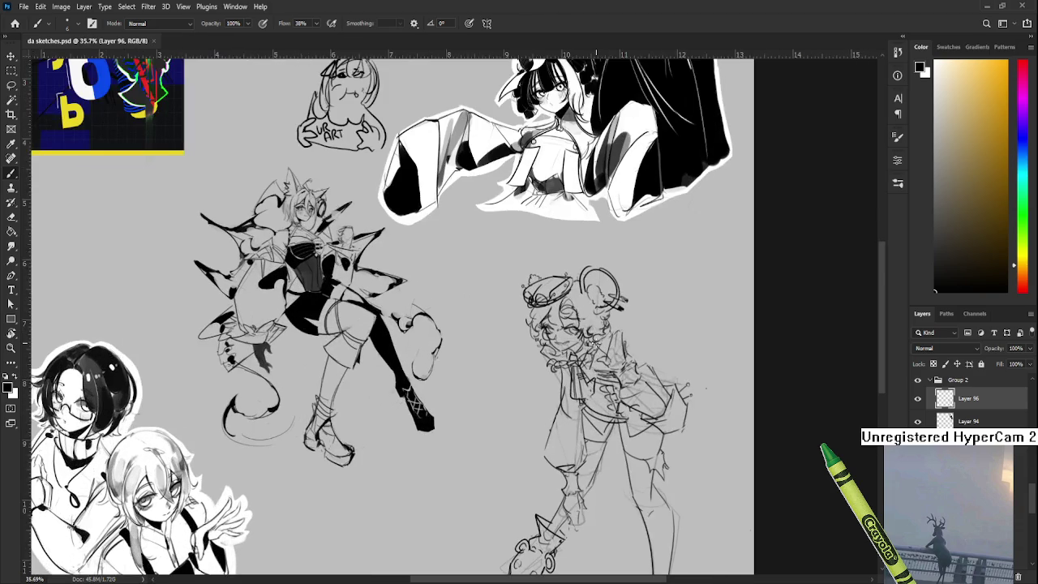
{"action": "left_click_drag", "start_coordinate": [594, 343], "coordinate": [477, 310]}
Step: Lasso the hat character's head, scale it to 89.39% and nudge it onto the neck
{"action": "key", "text": "l"}
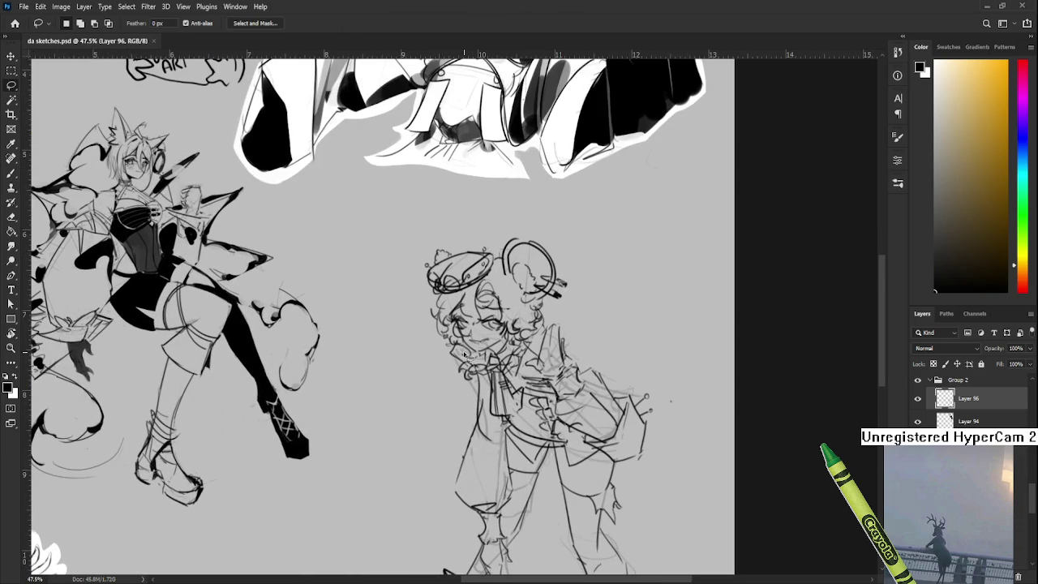
{"action": "left_click_drag", "start_coordinate": [465, 354], "coordinate": [543, 329]}
{"action": "left_click_drag", "start_coordinate": [543, 329], "coordinate": [499, 363]}
{"action": "key", "text": "ctrl+t"}
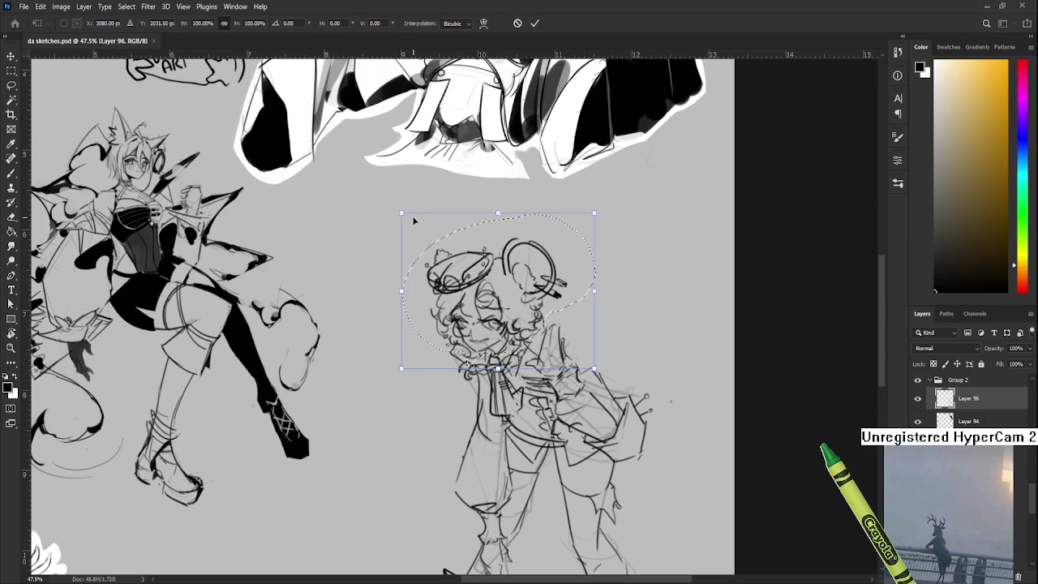
{"action": "left_click_drag", "start_coordinate": [402, 212], "coordinate": [412, 221]}
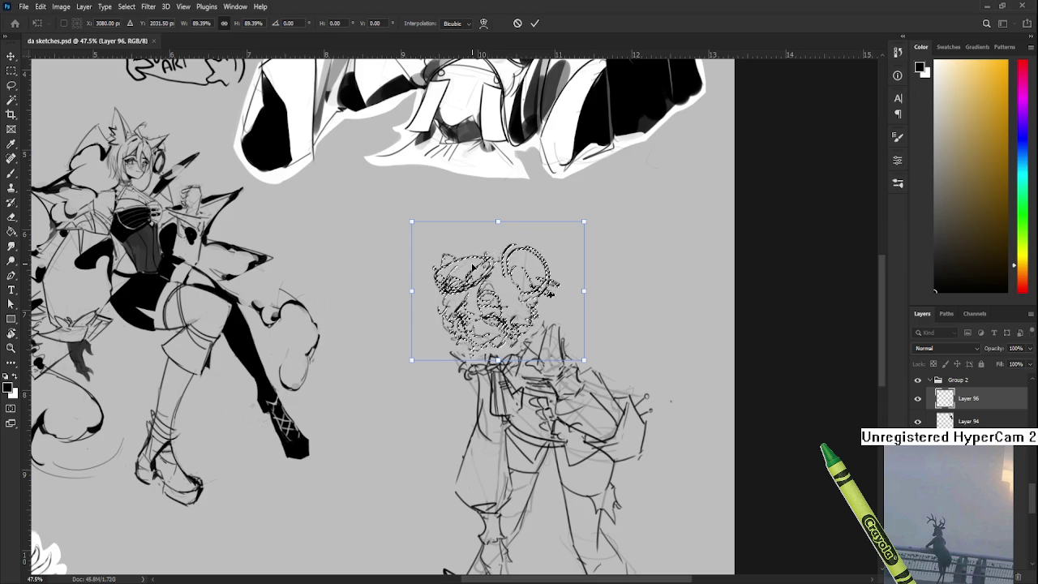
{"action": "left_click_drag", "start_coordinate": [464, 266], "coordinate": [465, 275]}
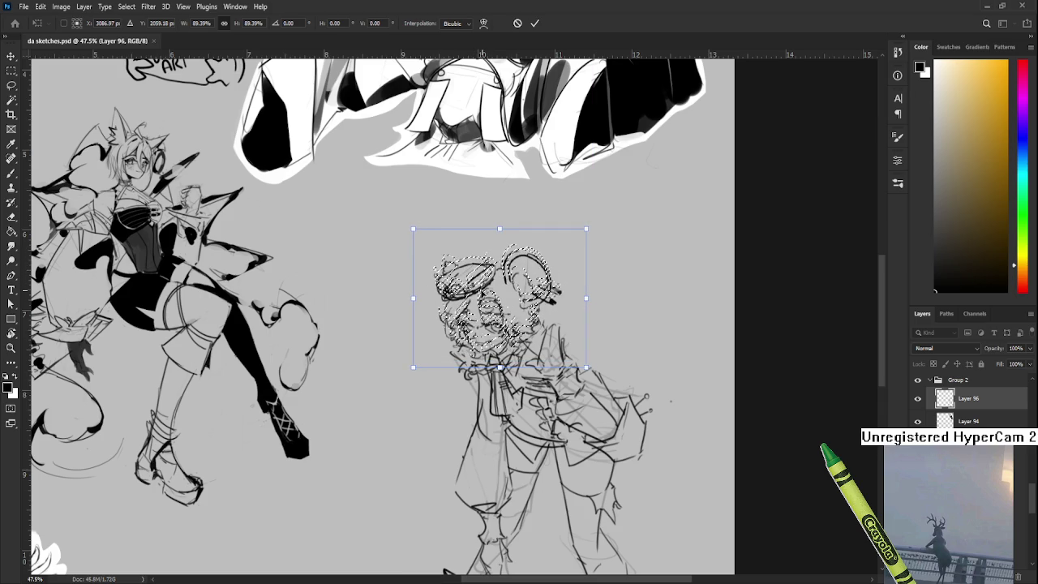
{"action": "left_click_drag", "start_coordinate": [577, 297], "coordinate": [578, 297]}
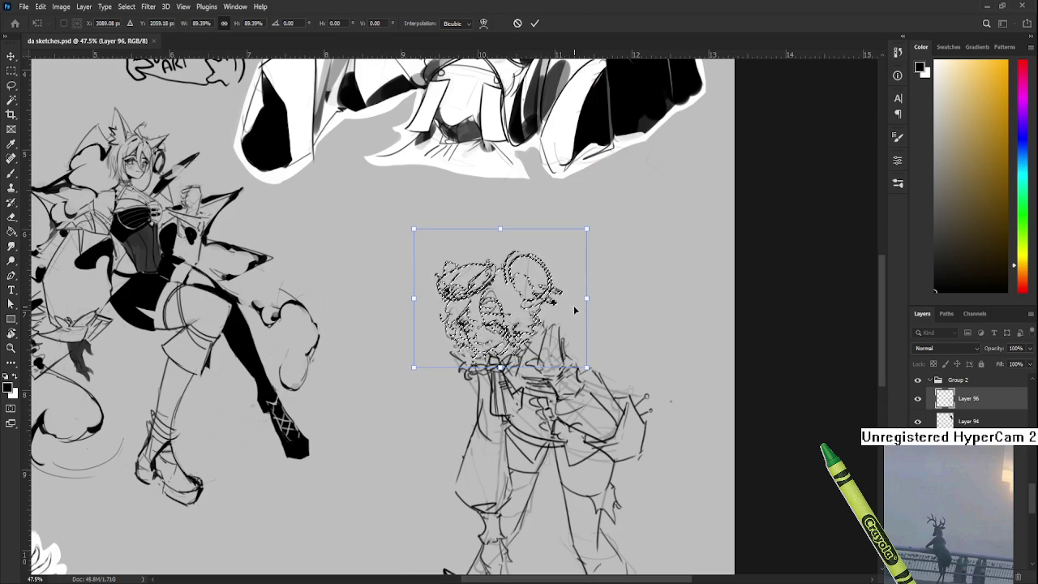
{"action": "key", "text": "Return"}
{"action": "key", "text": "ctrl+d"}
{"action": "scroll", "coordinate": [592, 306], "scroll_direction": "down", "scroll_amount": 3}
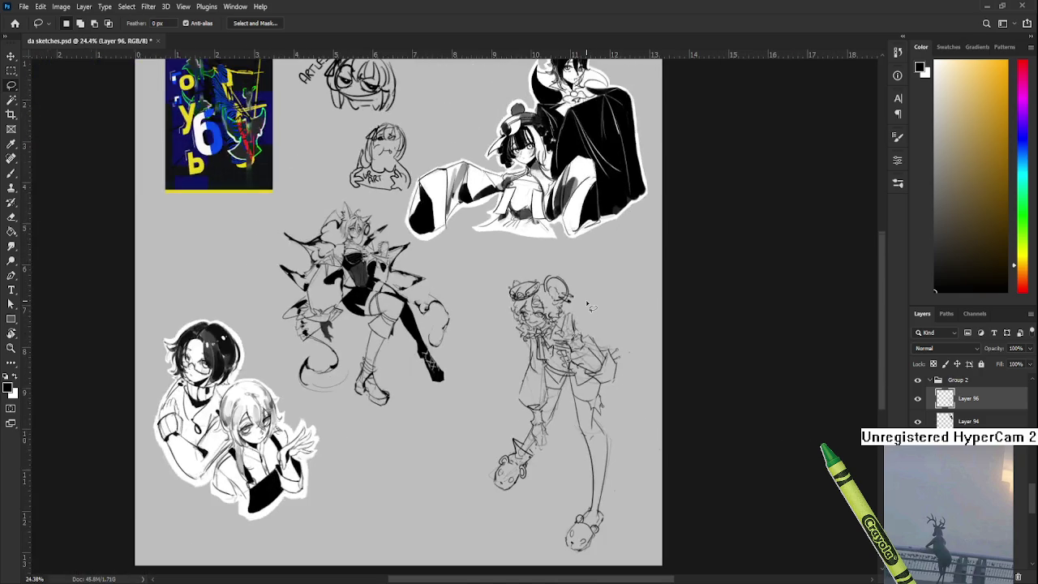
Step: Recentre the view on the middle figure, toggling between Brush and Eraser
{"action": "scroll", "coordinate": [597, 320], "scroll_direction": "up", "scroll_amount": 1}
{"action": "scroll", "coordinate": [614, 328], "scroll_direction": "up", "scroll_amount": 1}
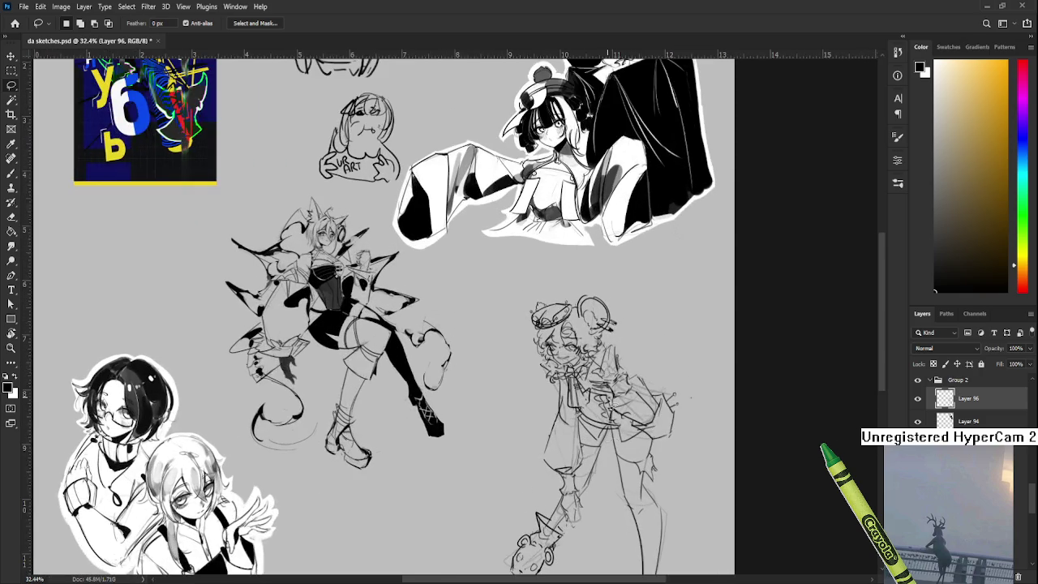
{"action": "scroll", "coordinate": [535, 365], "scroll_direction": "up", "scroll_amount": 1}
{"action": "scroll", "coordinate": [468, 396], "scroll_direction": "up", "scroll_amount": 1}
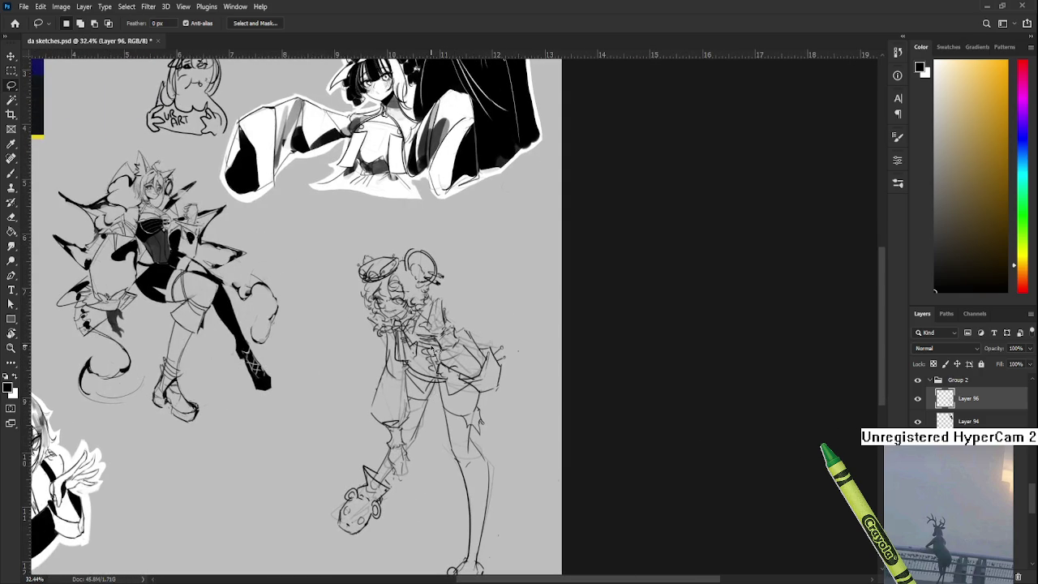
{"action": "scroll", "coordinate": [435, 351], "scroll_direction": "up", "scroll_amount": 1}
{"action": "scroll", "coordinate": [443, 377], "scroll_direction": "down", "scroll_amount": 1}
{"action": "scroll", "coordinate": [413, 341], "scroll_direction": "down", "scroll_amount": 1}
{"action": "scroll", "coordinate": [411, 323], "scroll_direction": "down", "scroll_amount": 1}
{"action": "scroll", "coordinate": [410, 323], "scroll_direction": "up", "scroll_amount": 1}
{"action": "scroll", "coordinate": [429, 324], "scroll_direction": "up", "scroll_amount": 2}
{"action": "scroll", "coordinate": [454, 324], "scroll_direction": "up", "scroll_amount": 1}
{"action": "scroll", "coordinate": [481, 323], "scroll_direction": "up", "scroll_amount": 1}
{"action": "left_click_drag", "start_coordinate": [481, 323], "coordinate": [456, 363]}
{"action": "key", "text": "b"}
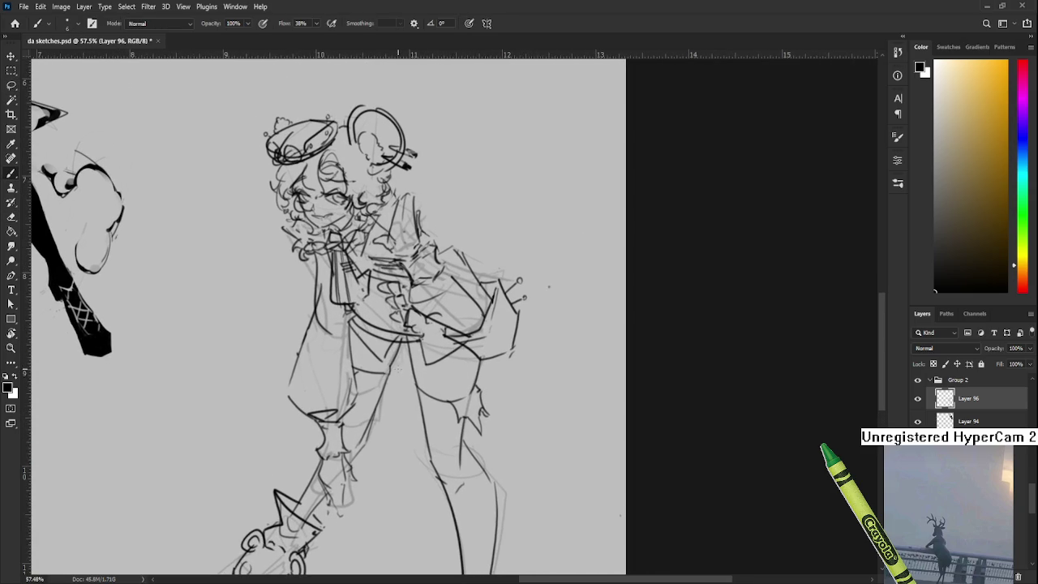
{"action": "key", "text": "e"}
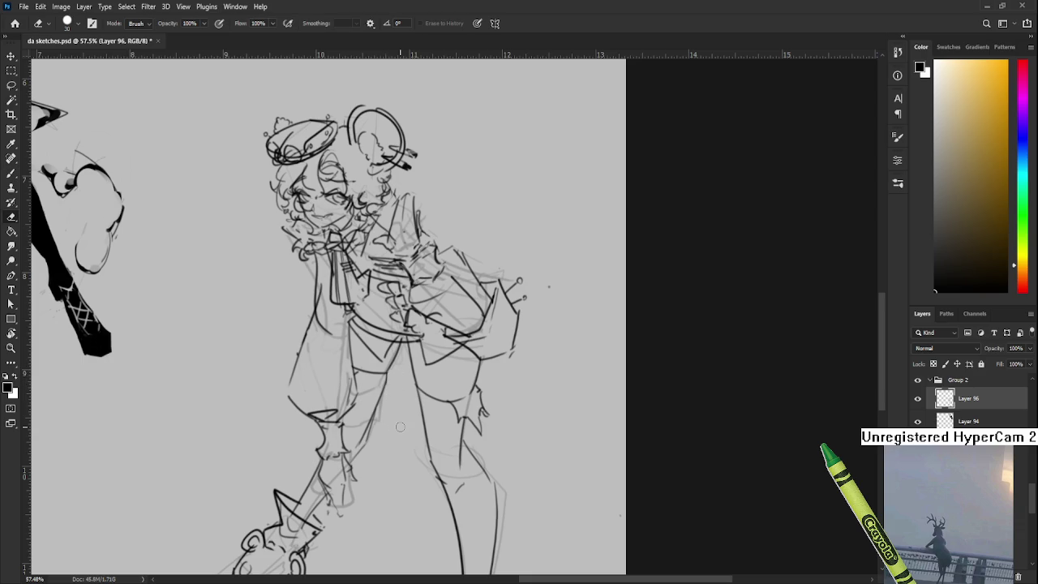
Step: Pan across the character sketch and save the sketch page with Ctrl+S
{"action": "scroll", "coordinate": [400, 427], "scroll_direction": "down", "scroll_amount": 2}
{"action": "scroll", "coordinate": [400, 427], "scroll_direction": "down", "scroll_amount": 1}
{"action": "scroll", "coordinate": [400, 427], "scroll_direction": "down", "scroll_amount": 1}
{"action": "scroll", "coordinate": [397, 425], "scroll_direction": "up", "scroll_amount": 1}
{"action": "scroll", "coordinate": [428, 329], "scroll_direction": "up", "scroll_amount": 3}
{"action": "scroll", "coordinate": [427, 326], "scroll_direction": "up", "scroll_amount": 3}
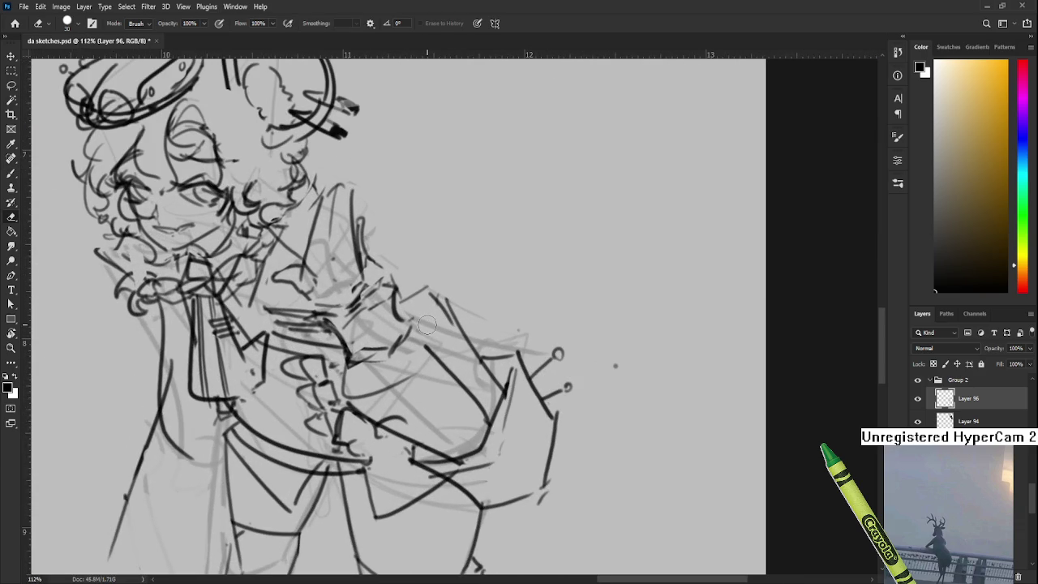
{"action": "key", "text": "b"}
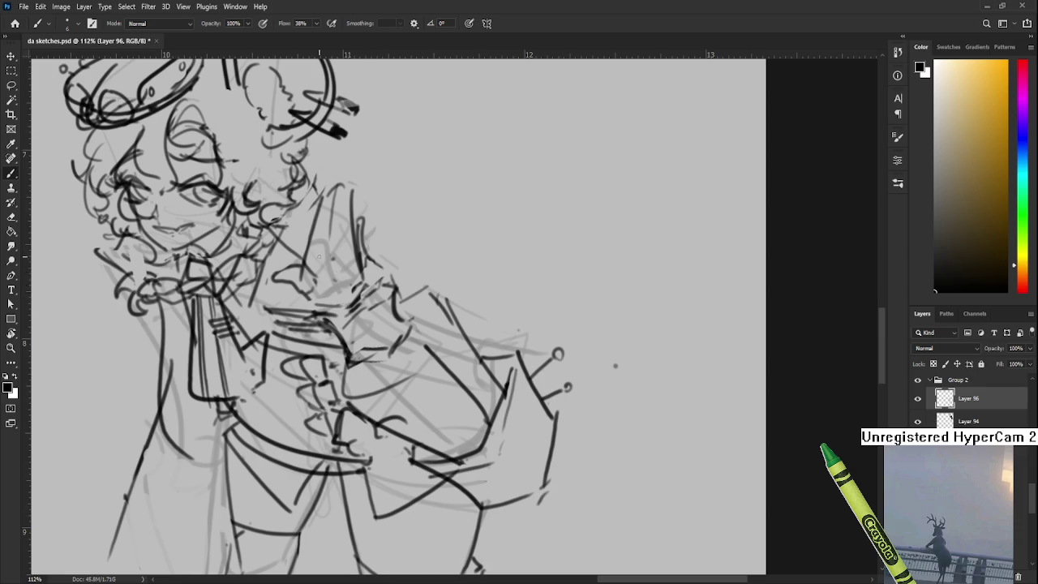
{"action": "left_click_drag", "start_coordinate": [331, 303], "coordinate": [526, 367]}
{"action": "key", "text": "ctrl+s"}
Step: Enlarge the Eraser and mirror the canvas horizontally to check the drawing
{"action": "scroll", "coordinate": [470, 248], "scroll_direction": "down", "scroll_amount": 4}
{"action": "scroll", "coordinate": [479, 240], "scroll_direction": "down", "scroll_amount": 2}
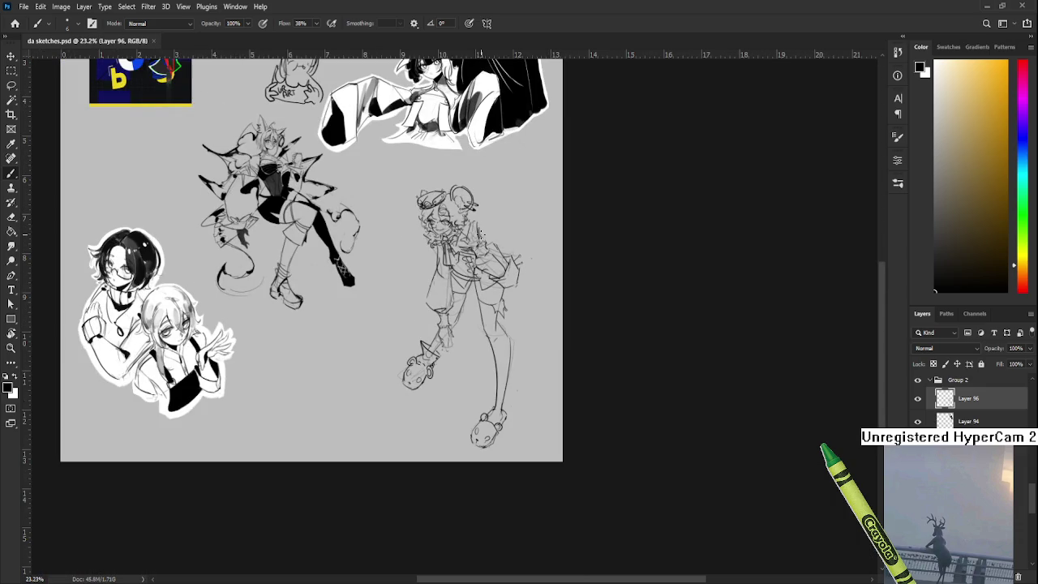
{"action": "key", "text": "e"}
{"action": "key", "text": "bracketright"}
{"action": "key", "text": "bracketright"}
{"action": "key", "text": "bracketright"}
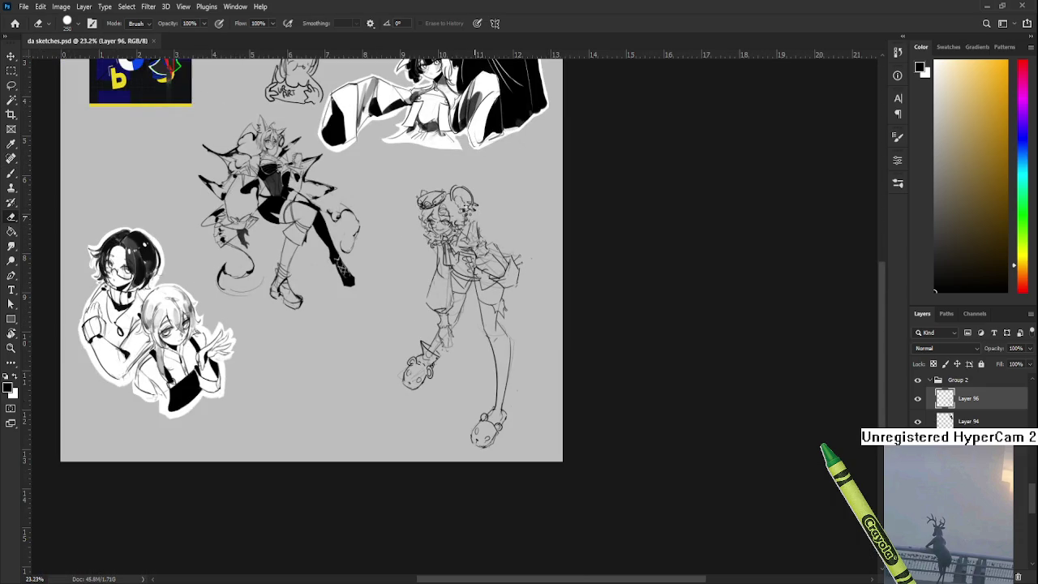
{"action": "key", "text": "h"}
{"action": "scroll", "coordinate": [98, 234], "scroll_direction": "up", "scroll_amount": 2}
{"action": "scroll", "coordinate": [98, 234], "scroll_direction": "up", "scroll_amount": 1}
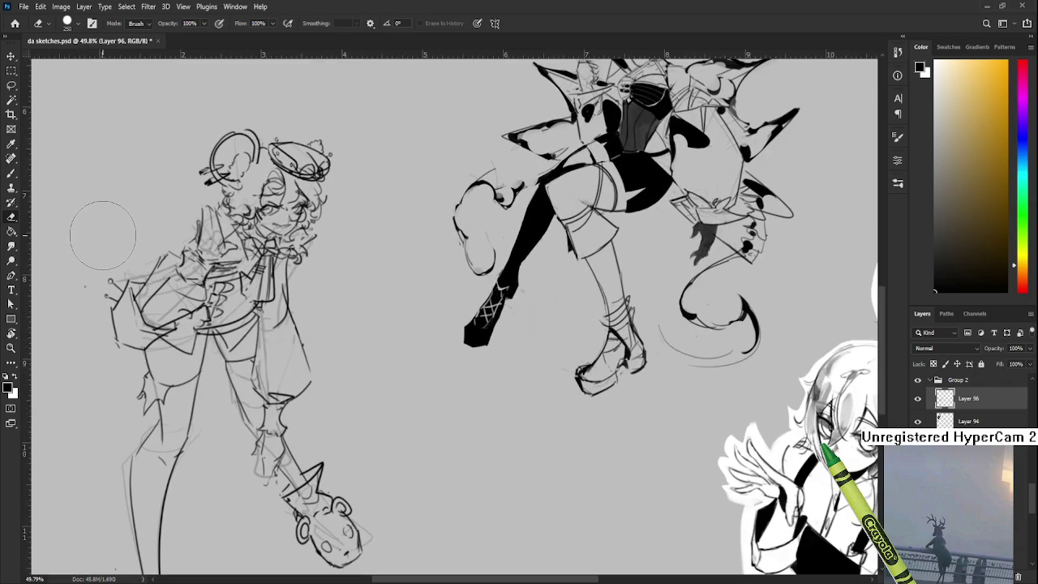
{"action": "scroll", "coordinate": [97, 232], "scroll_direction": "down", "scroll_amount": 3}
{"action": "mouse_move", "coordinate": [313, 352]}
{"action": "left_mouse_down"}
{"action": "mouse_move", "coordinate": [347, 387]}
{"action": "mouse_move", "coordinate": [350, 378]}
{"action": "mouse_move", "coordinate": [340, 406]}
{"action": "left_mouse_up"}
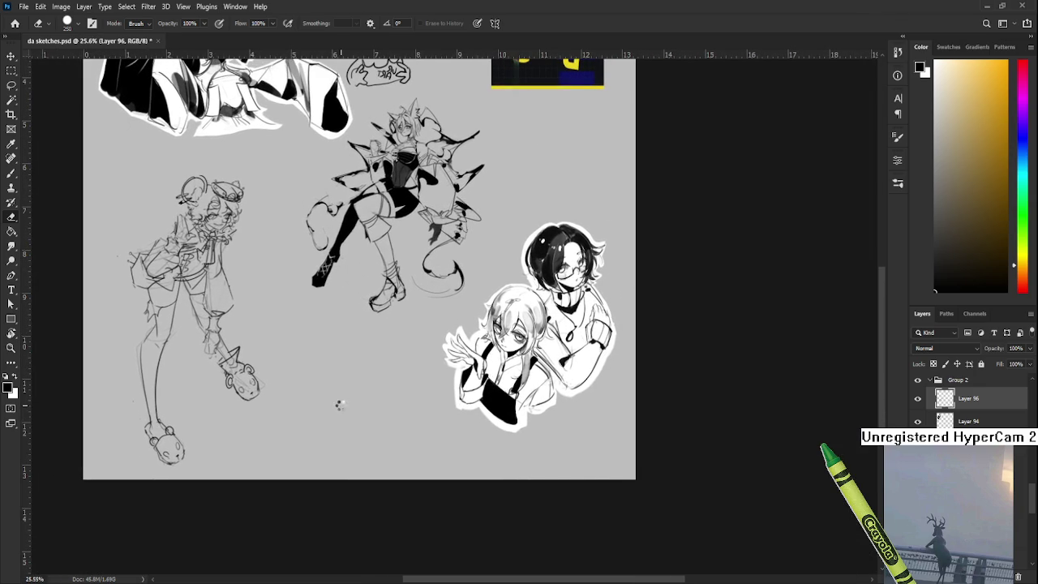
Step: Flip the canvas back to its normal orientation and return to the Brush
{"action": "key", "text": "ctrl+shift+h"}
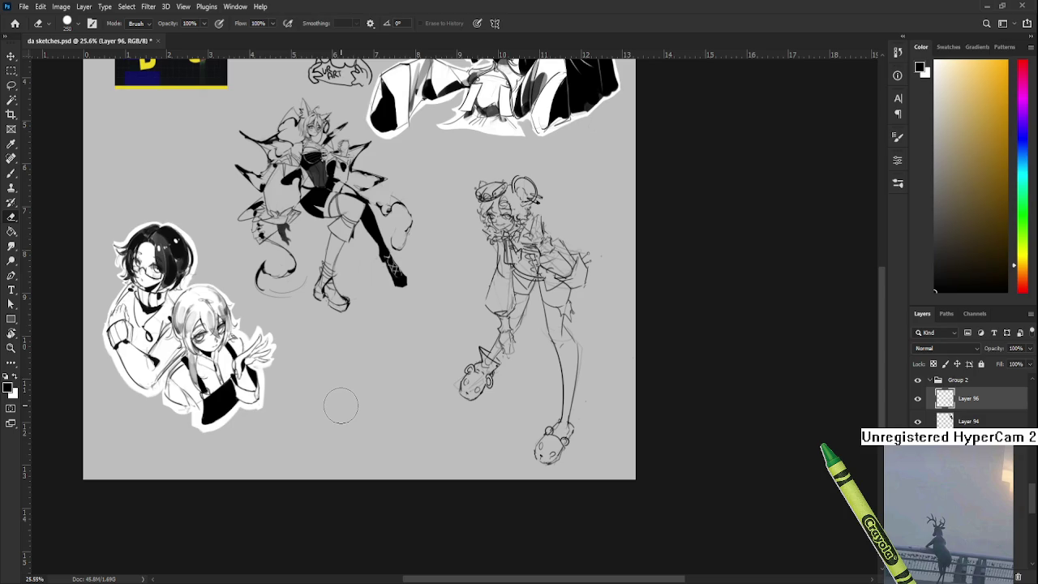
{"action": "scroll", "coordinate": [526, 398], "scroll_direction": "up", "scroll_amount": 2}
{"action": "scroll", "coordinate": [365, 378], "scroll_direction": "up", "scroll_amount": 2}
{"action": "key", "text": "b"}
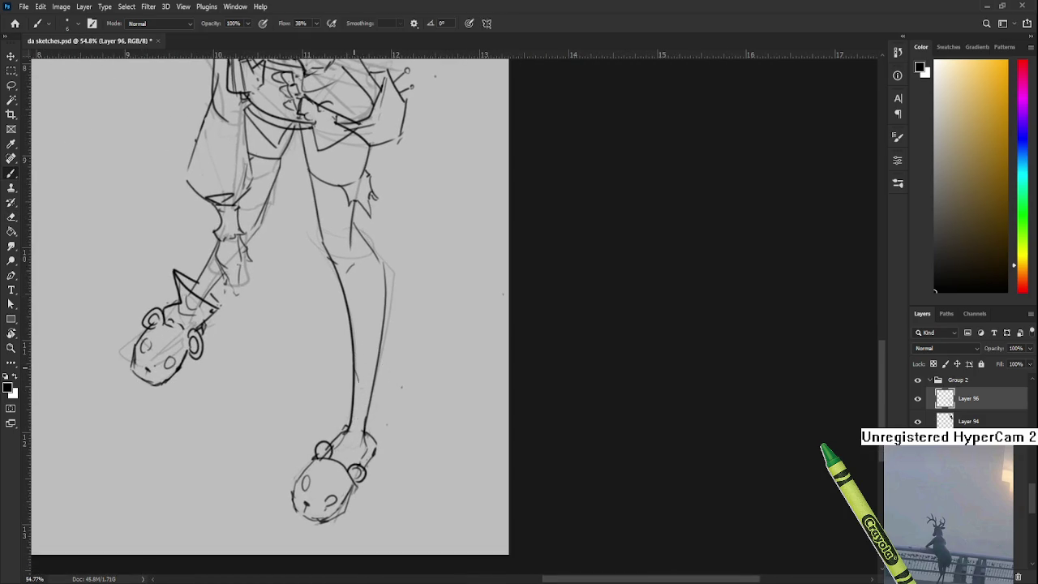
Step: Draw a curved line and a short mark beside the character's knee on Layer 96
{"action": "scroll", "coordinate": [365, 349], "scroll_direction": "up", "scroll_amount": 3}
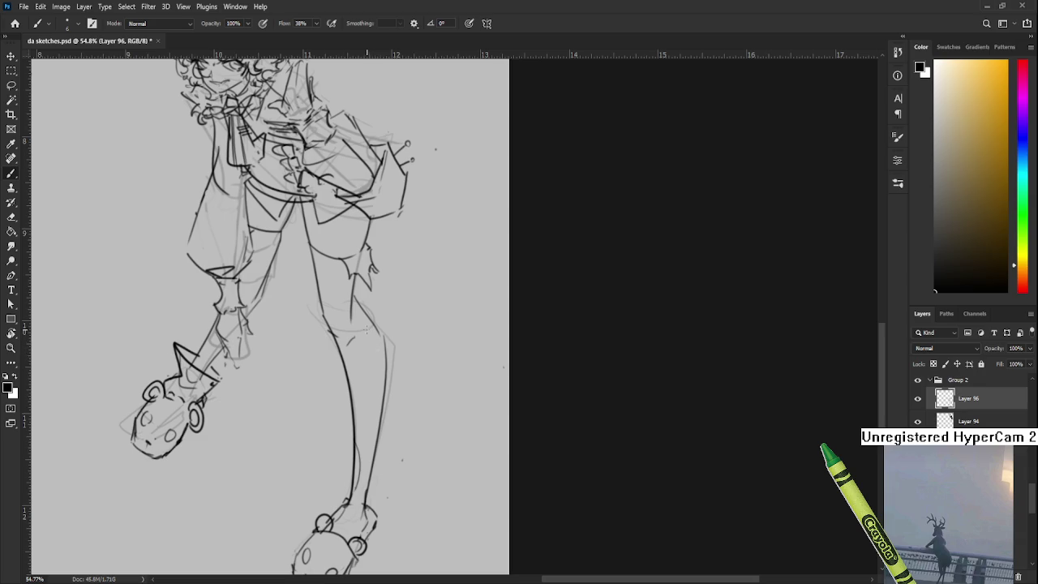
{"action": "left_click_drag", "start_coordinate": [349, 280], "coordinate": [352, 324]}
{"action": "key", "text": "ctrl+z"}
{"action": "key", "text": "ctrl+z"}
{"action": "left_click_drag", "start_coordinate": [349, 280], "coordinate": [352, 323]}
{"action": "left_click_drag", "start_coordinate": [357, 327], "coordinate": [370, 324]}
{"action": "scroll", "coordinate": [340, 316], "scroll_direction": "down", "scroll_amount": 3}
{"action": "scroll", "coordinate": [341, 316], "scroll_direction": "up", "scroll_amount": 4}
{"action": "scroll", "coordinate": [316, 337], "scroll_direction": "up", "scroll_amount": 3}
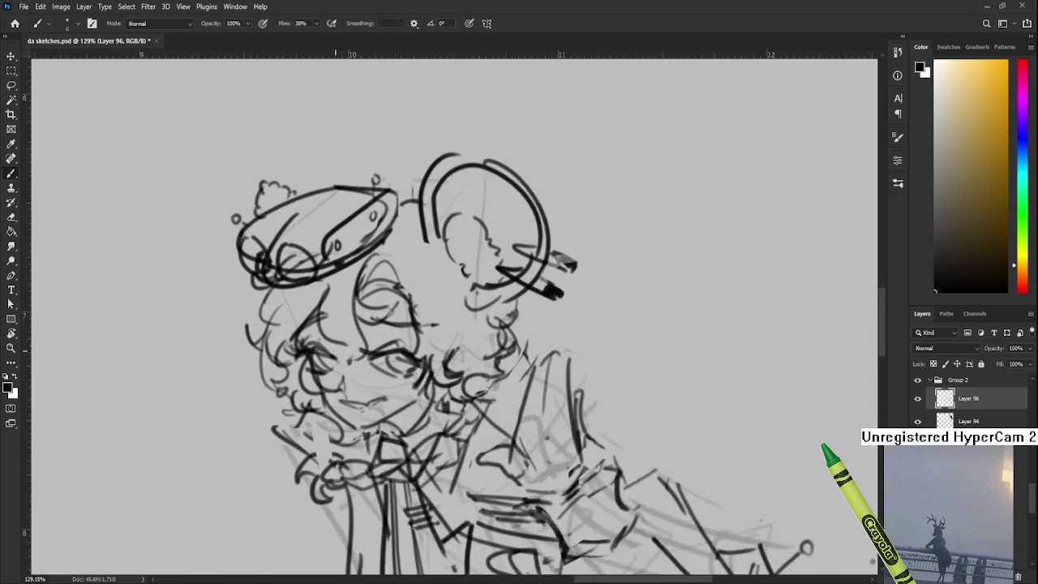
{"action": "scroll", "coordinate": [316, 337], "scroll_direction": "up", "scroll_amount": 2}
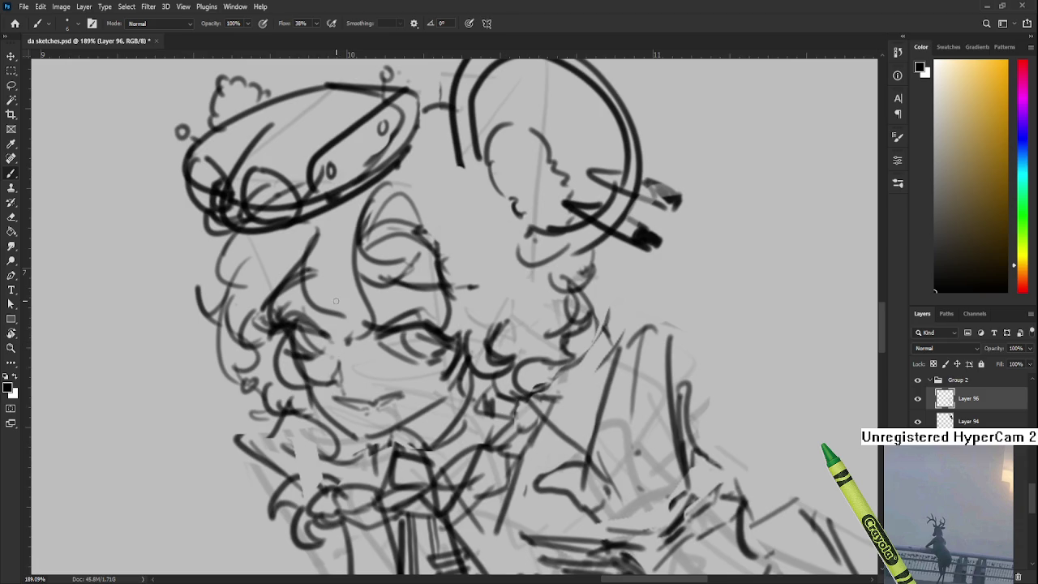
{"action": "scroll", "coordinate": [342, 344], "scroll_direction": "down", "scroll_amount": 2}
{"action": "scroll", "coordinate": [364, 311], "scroll_direction": "down", "scroll_amount": 1}
{"action": "scroll", "coordinate": [363, 311], "scroll_direction": "down", "scroll_amount": 1}
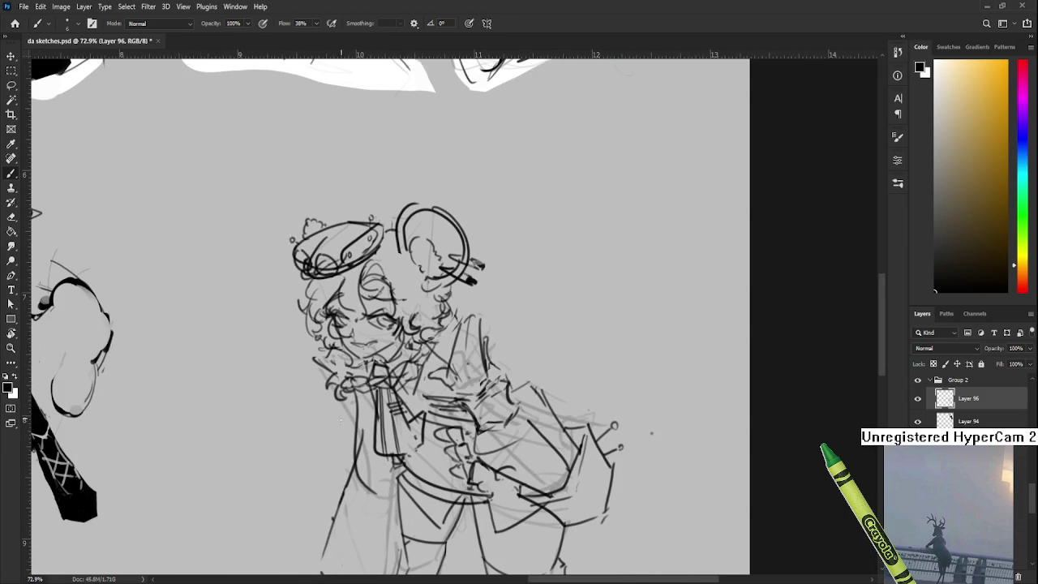
{"action": "scroll", "coordinate": [341, 357], "scroll_direction": "up", "scroll_amount": 1}
{"action": "scroll", "coordinate": [361, 369], "scroll_direction": "up", "scroll_amount": 2}
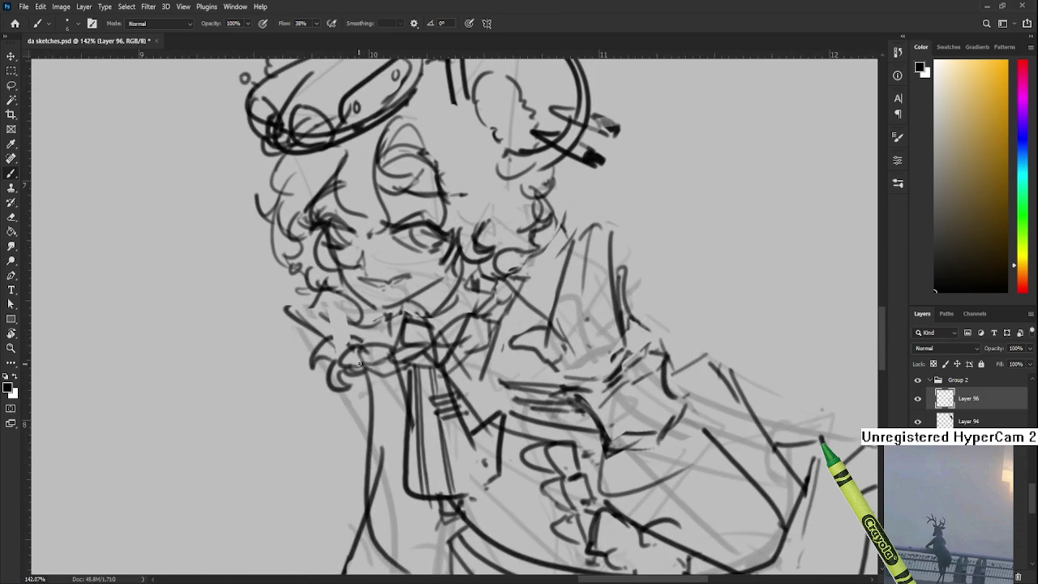
{"action": "scroll", "coordinate": [347, 359], "scroll_direction": "up", "scroll_amount": 1}
{"action": "scroll", "coordinate": [347, 360], "scroll_direction": "down", "scroll_amount": 1}
{"action": "scroll", "coordinate": [352, 348], "scroll_direction": "down", "scroll_amount": 3}
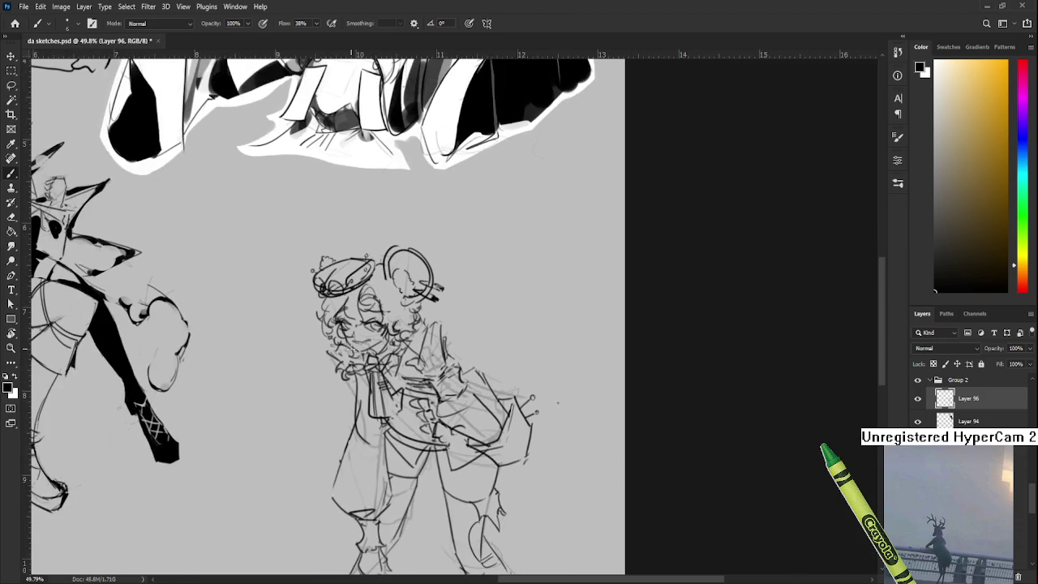
{"action": "scroll", "coordinate": [455, 401], "scroll_direction": "up", "scroll_amount": 2}
{"action": "scroll", "coordinate": [421, 400], "scroll_direction": "up", "scroll_amount": 3}
{"action": "scroll", "coordinate": [389, 399], "scroll_direction": "up", "scroll_amount": 3}
{"action": "scroll", "coordinate": [374, 399], "scroll_direction": "up", "scroll_amount": 3}
{"action": "scroll", "coordinate": [373, 399], "scroll_direction": "up", "scroll_amount": 1}
{"action": "key", "text": "e"}
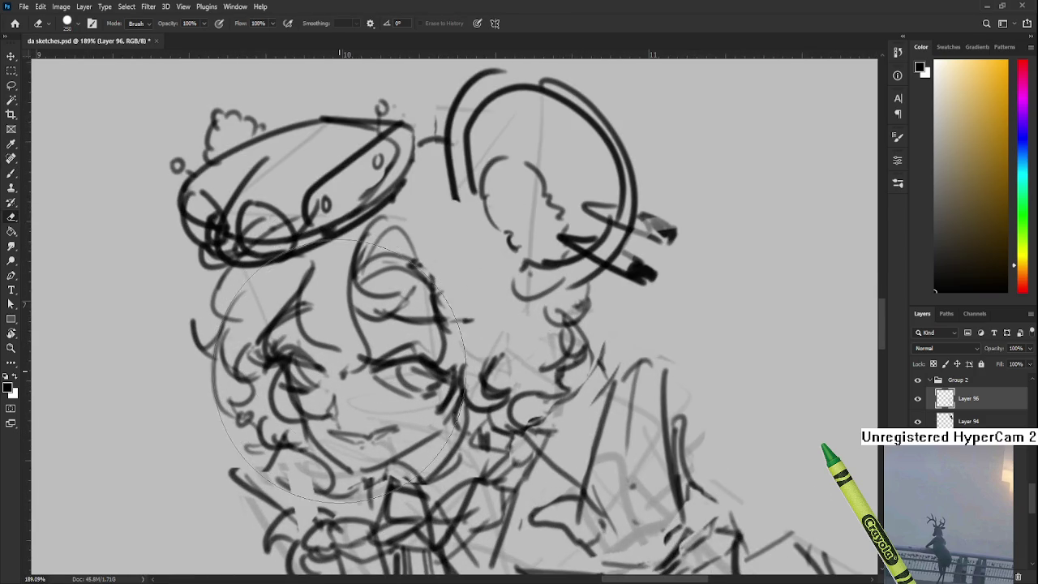
{"action": "key", "text": "bracketleft"}
{"action": "key", "text": "bracketleft"}
{"action": "key", "text": "bracketleft"}
{"action": "key", "text": "bracketleft"}
{"action": "key", "text": "bracketleft"}
{"action": "key", "text": "bracketleft"}
{"action": "key", "text": "bracketleft"}
{"action": "key", "text": "bracketleft"}
{"action": "key", "text": "bracketleft"}
{"action": "scroll", "coordinate": [352, 401], "scroll_direction": "down", "scroll_amount": 4}
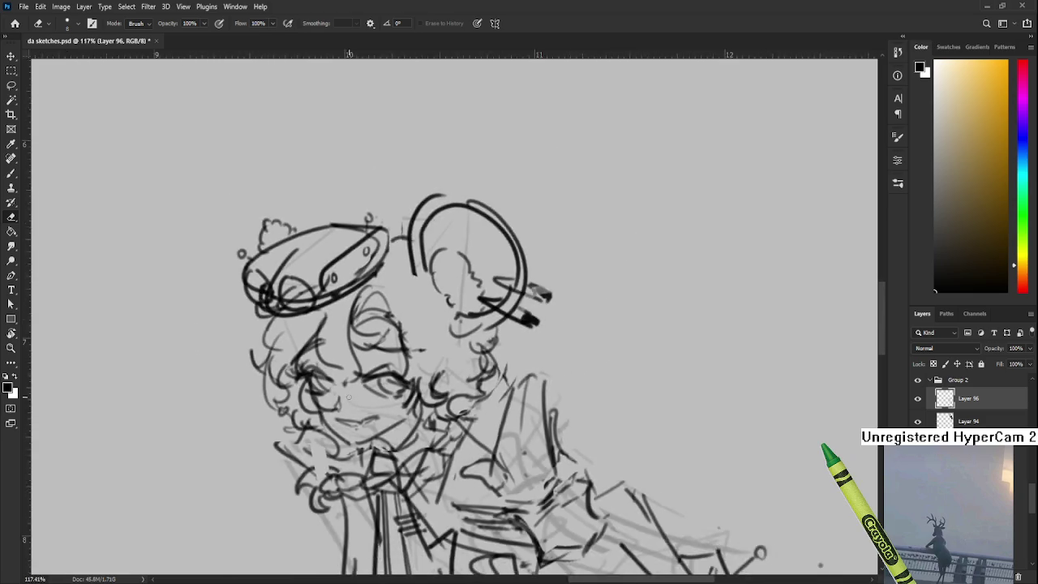
{"action": "scroll", "coordinate": [351, 401], "scroll_direction": "down", "scroll_amount": 6}
{"action": "scroll", "coordinate": [558, 468], "scroll_direction": "down", "scroll_amount": 4}
{"action": "scroll", "coordinate": [558, 468], "scroll_direction": "down", "scroll_amount": 2}
{"action": "scroll", "coordinate": [395, 406], "scroll_direction": "up", "scroll_amount": 3}
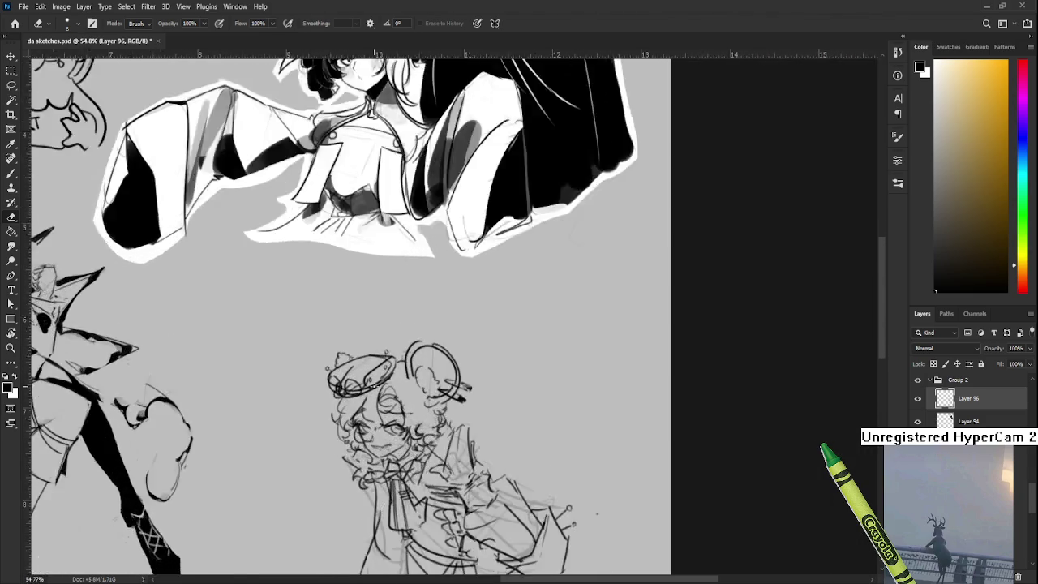
{"action": "scroll", "coordinate": [395, 405], "scroll_direction": "up", "scroll_amount": 2}
{"action": "scroll", "coordinate": [408, 233], "scroll_direction": "down", "scroll_amount": 3}
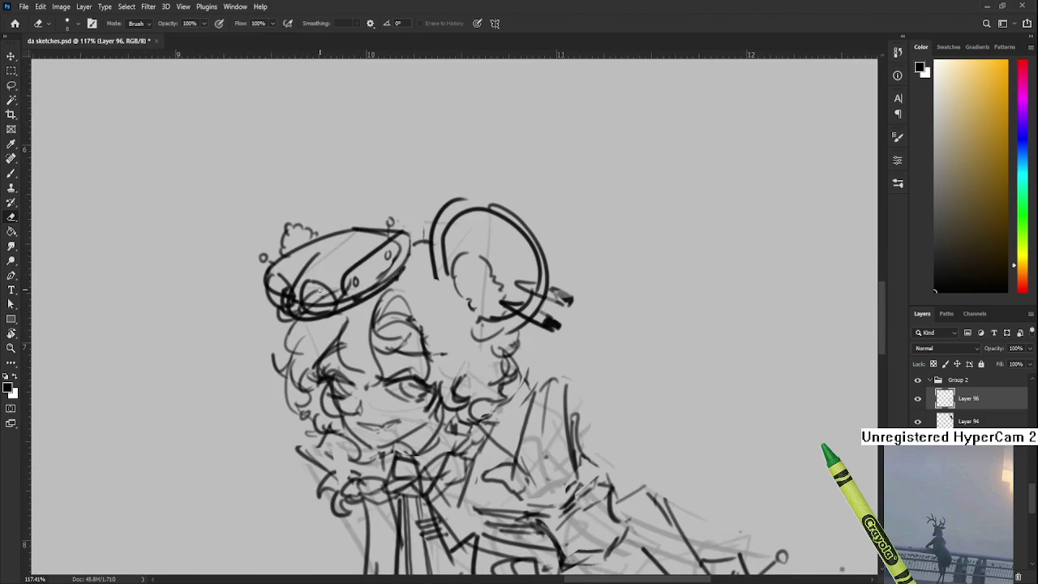
{"action": "scroll", "coordinate": [319, 289], "scroll_direction": "down", "scroll_amount": 5}
{"action": "scroll", "coordinate": [341, 276], "scroll_direction": "down", "scroll_amount": 3}
{"action": "scroll", "coordinate": [381, 259], "scroll_direction": "down", "scroll_amount": 4}
{"action": "scroll", "coordinate": [421, 244], "scroll_direction": "down", "scroll_amount": 4}
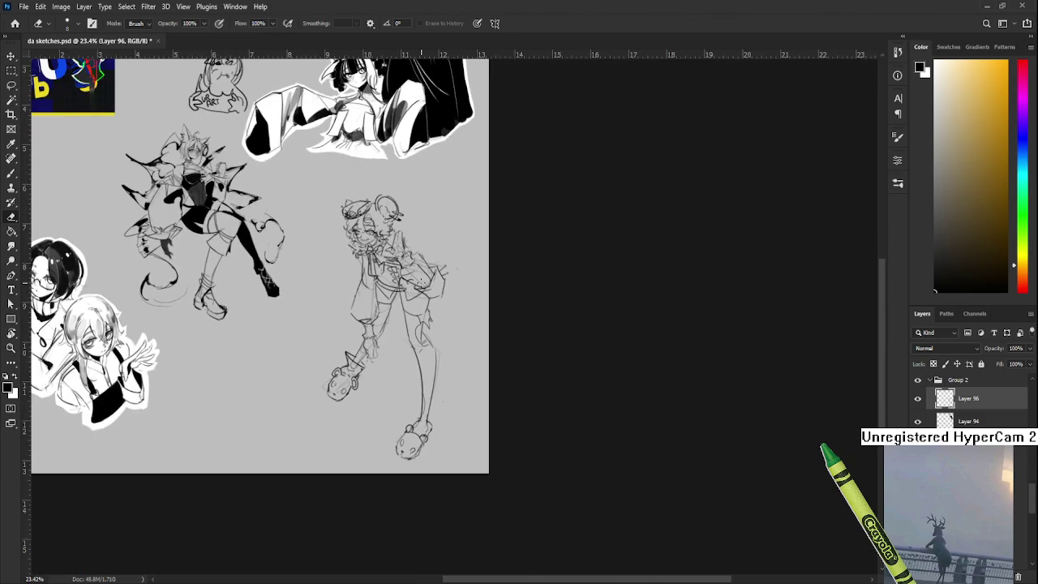
{"action": "key", "text": "bracketright"}
{"action": "key", "text": "bracketright"}
{"action": "key", "text": "bracketright"}
{"action": "key", "text": "bracketright"}
{"action": "key", "text": "bracketright"}
{"action": "key", "text": "bracketright"}
Step: Sweep a huge soft eraser over the character sketch to fade it, then zoom in
{"action": "mouse_move", "coordinate": [362, 215]}
{"action": "left_mouse_down"}
{"action": "mouse_move", "coordinate": [382, 325]}
{"action": "mouse_move", "coordinate": [427, 340]}
{"action": "mouse_move", "coordinate": [359, 244]}
{"action": "mouse_move", "coordinate": [371, 209]}
{"action": "mouse_move", "coordinate": [455, 281]}
{"action": "mouse_move", "coordinate": [336, 417]}
{"action": "mouse_move", "coordinate": [376, 272]}
{"action": "left_mouse_up"}
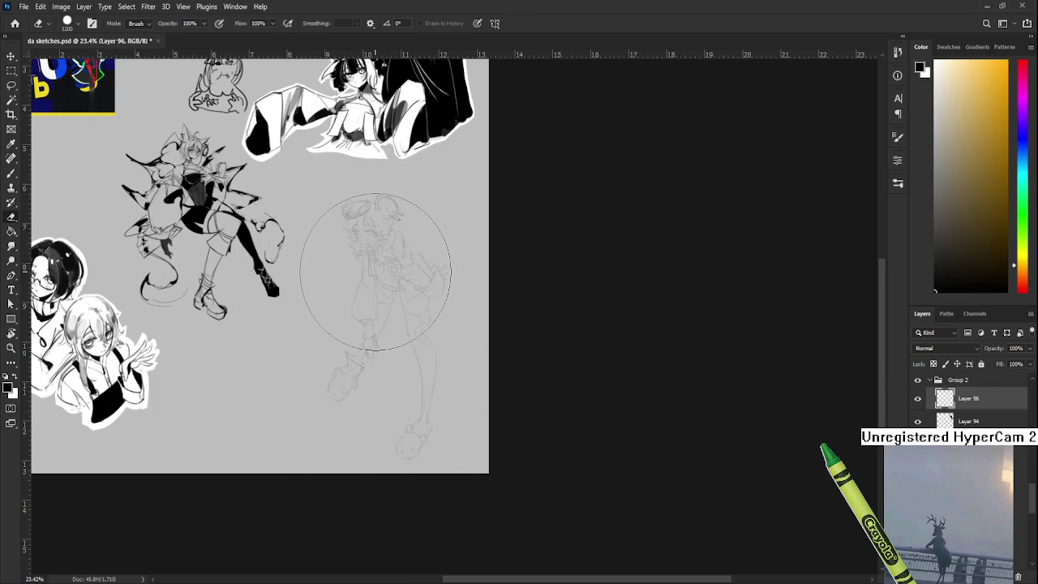
{"action": "scroll", "coordinate": [375, 271], "scroll_direction": "up", "scroll_amount": 1}
{"action": "scroll", "coordinate": [373, 292], "scroll_direction": "up", "scroll_amount": 3}
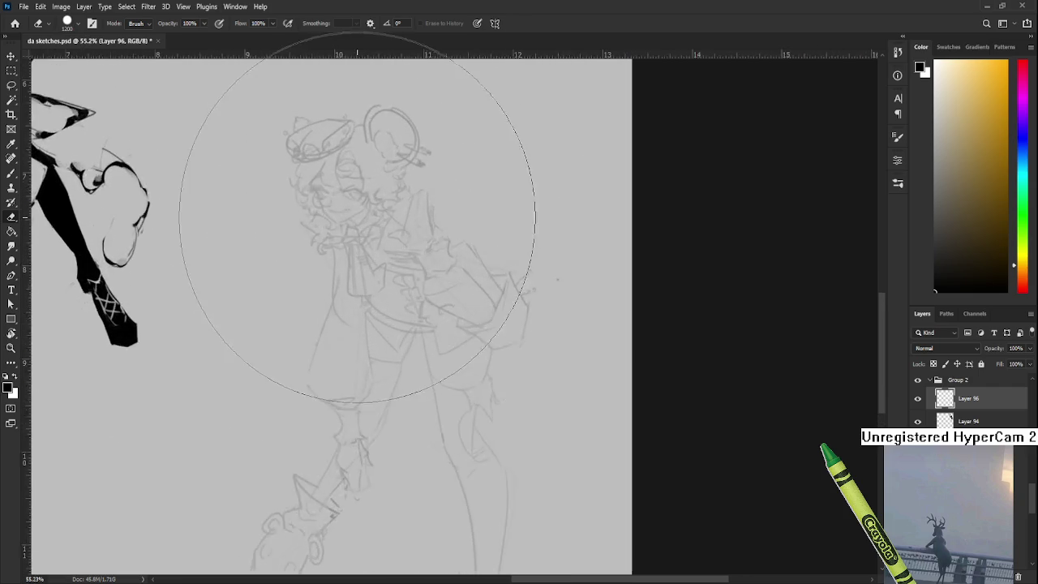
{"action": "scroll", "coordinate": [370, 324], "scroll_direction": "up", "scroll_amount": 2}
{"action": "scroll", "coordinate": [367, 359], "scroll_direction": "up", "scroll_amount": 2}
{"action": "left_click_drag", "start_coordinate": [368, 358], "coordinate": [370, 359]}
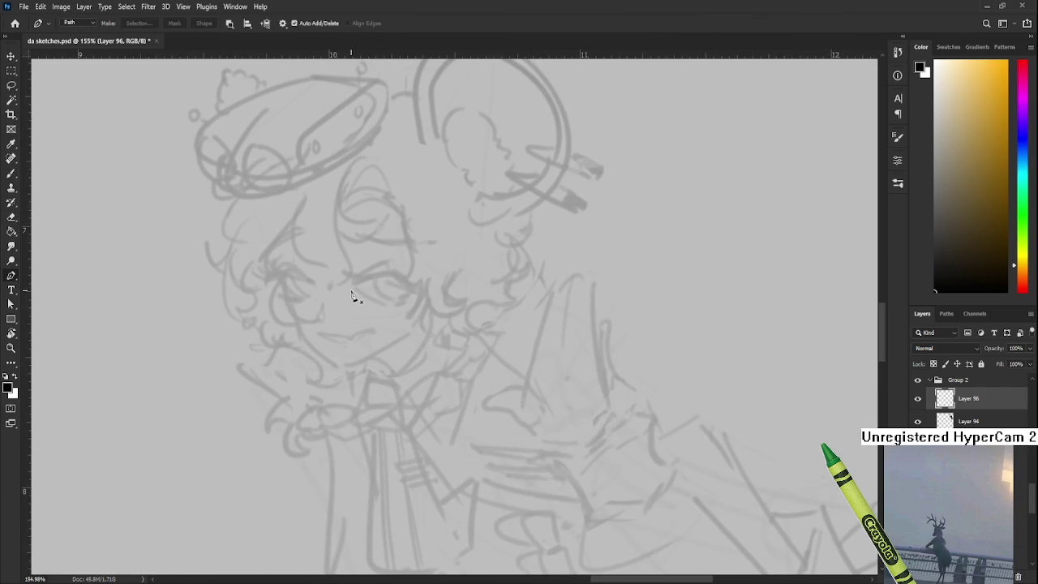
Step: Set the eraser size to 20, then try a first Brush ink stroke over the eye
{"action": "key", "text": "bracketleft"}
{"action": "key", "text": "bracketleft"}
{"action": "key", "text": "bracketleft"}
{"action": "key", "text": "bracketleft"}
{"action": "key", "text": "bracketleft"}
{"action": "key", "text": "bracketleft"}
{"action": "key", "text": "bracketleft"}
{"action": "key", "text": "bracketright"}
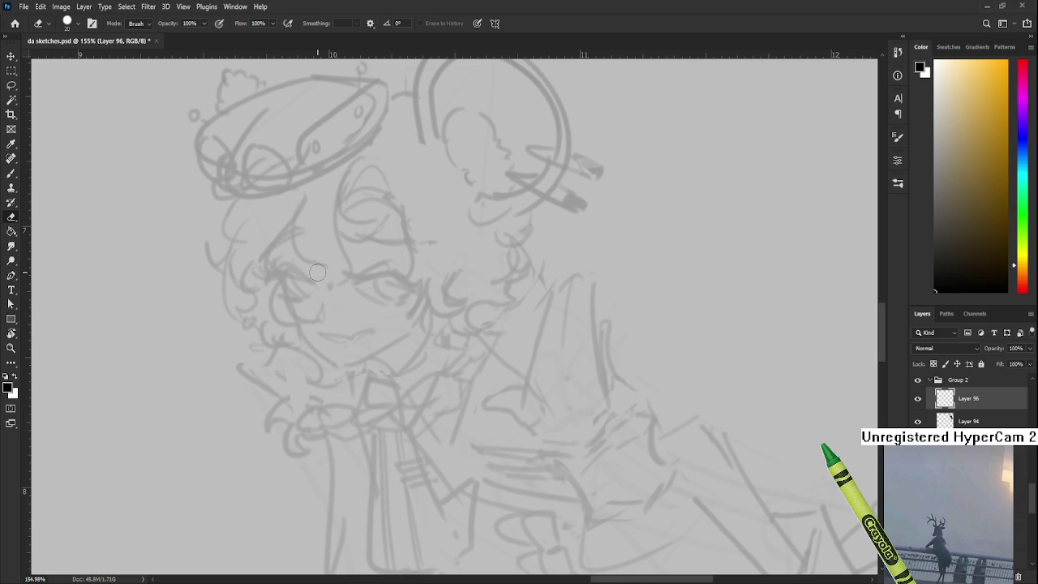
{"action": "scroll", "coordinate": [318, 260], "scroll_direction": "up", "scroll_amount": 1}
{"action": "scroll", "coordinate": [318, 260], "scroll_direction": "up", "scroll_amount": 1}
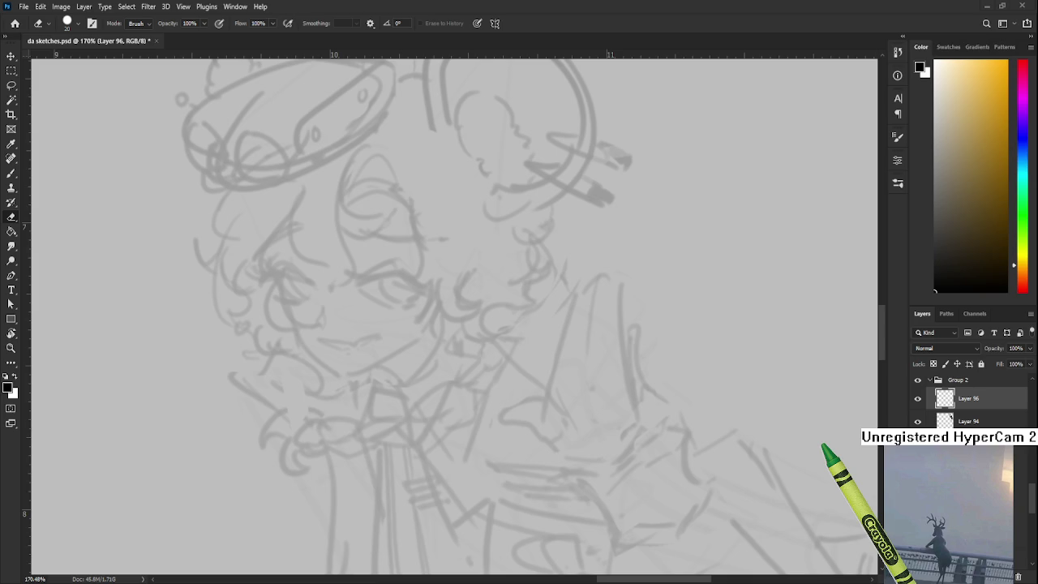
{"action": "scroll", "coordinate": [348, 307], "scroll_direction": "up", "scroll_amount": 2}
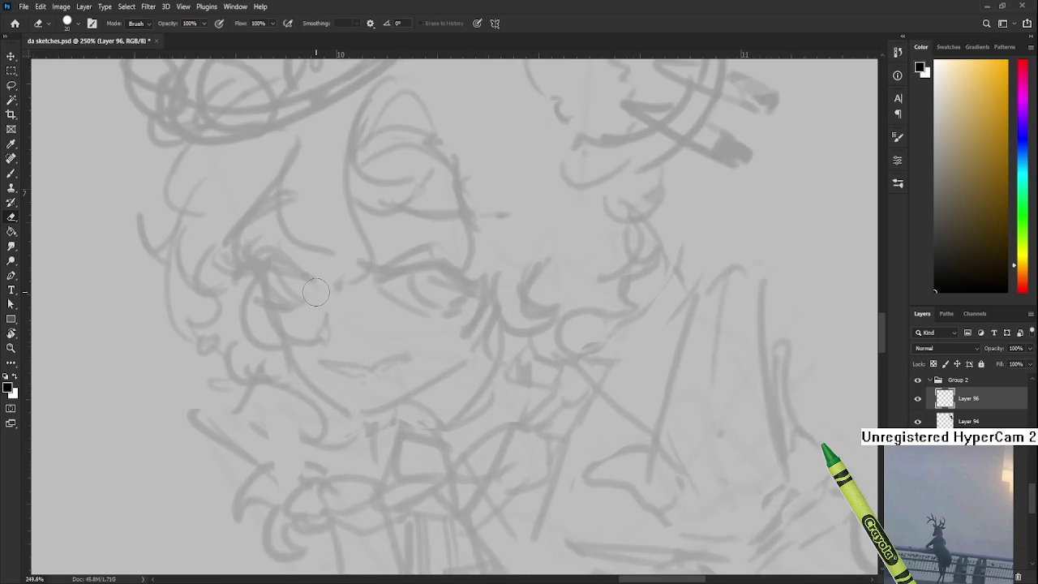
{"action": "scroll", "coordinate": [349, 292], "scroll_direction": "up", "scroll_amount": 2}
{"action": "key", "text": "b"}
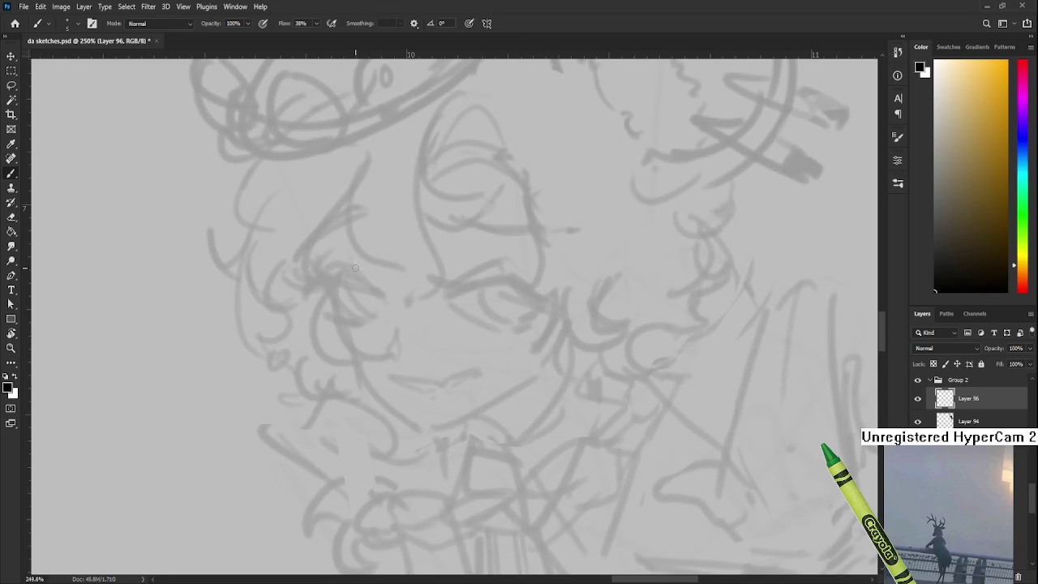
{"action": "left_click_drag", "start_coordinate": [321, 288], "coordinate": [380, 294]}
Step: Try and undo several black ink arcs across the eye
{"action": "key", "text": "ctrl+z"}
{"action": "key", "text": "ctrl+z"}
{"action": "left_click_drag", "start_coordinate": [318, 290], "coordinate": [381, 287]}
{"action": "key", "text": "ctrl+z"}
{"action": "left_click_drag", "start_coordinate": [310, 291], "coordinate": [378, 293]}
{"action": "key", "text": "ctrl+z"}
{"action": "left_click_drag", "start_coordinate": [315, 289], "coordinate": [375, 300]}
{"action": "key", "text": "ctrl+z"}
{"action": "key", "text": "ctrl+z"}
{"action": "mouse_move", "coordinate": [309, 284]}
{"action": "left_mouse_down"}
{"action": "mouse_move", "coordinate": [357, 276]}
{"action": "mouse_move", "coordinate": [316, 280]}
{"action": "mouse_move", "coordinate": [342, 270]}
{"action": "mouse_move", "coordinate": [384, 291]}
{"action": "left_mouse_up"}
{"action": "key", "text": "ctrl+z"}
{"action": "key", "text": "ctrl+z"}
{"action": "key", "text": "ctrl+z"}
{"action": "key", "text": "ctrl+z"}
{"action": "key", "text": "ctrl+z"}
{"action": "key", "text": "ctrl+z"}
{"action": "key", "text": "ctrl+z"}
{"action": "key", "text": "ctrl+z"}
{"action": "key", "text": "ctrl+z"}
{"action": "key", "text": "ctrl+z"}
{"action": "mouse_move", "coordinate": [306, 290]}
{"action": "left_mouse_down"}
{"action": "mouse_move", "coordinate": [349, 268]}
{"action": "mouse_move", "coordinate": [313, 285]}
{"action": "mouse_move", "coordinate": [336, 268]}
{"action": "mouse_move", "coordinate": [357, 271]}
{"action": "mouse_move", "coordinate": [329, 277]}
{"action": "mouse_move", "coordinate": [341, 275]}
{"action": "left_mouse_up"}
{"action": "key", "text": "ctrl+z"}
{"action": "key", "text": "ctrl+z"}
{"action": "key", "text": "ctrl+z"}
{"action": "key", "text": "ctrl+z"}
{"action": "key", "text": "ctrl+z"}
{"action": "key", "text": "ctrl+z"}
{"action": "key", "text": "ctrl+z"}
{"action": "key", "text": "ctrl+z"}
{"action": "key", "text": "ctrl+z"}
{"action": "key", "text": "ctrl+z"}
{"action": "key", "text": "ctrl+z"}
{"action": "key", "text": "ctrl+z"}
{"action": "key", "text": "ctrl+z"}
{"action": "key", "text": "ctrl+z"}
{"action": "key", "text": "ctrl+z"}
{"action": "key", "text": "ctrl+z"}
{"action": "mouse_move", "coordinate": [312, 287]}
{"action": "left_mouse_down"}
{"action": "mouse_move", "coordinate": [336, 271]}
{"action": "mouse_move", "coordinate": [388, 288]}
{"action": "mouse_move", "coordinate": [339, 278]}
{"action": "mouse_move", "coordinate": [334, 292]}
{"action": "mouse_move", "coordinate": [372, 302]}
{"action": "mouse_move", "coordinate": [384, 321]}
{"action": "mouse_move", "coordinate": [378, 310]}
{"action": "left_mouse_up"}
{"action": "key", "text": "ctrl+z"}
{"action": "key", "text": "ctrl+z"}
{"action": "key", "text": "ctrl+z"}
{"action": "key", "text": "ctrl+z"}
{"action": "key", "text": "ctrl+z"}
{"action": "key", "text": "ctrl+z"}
{"action": "key", "text": "ctrl+z"}
{"action": "key", "text": "ctrl+z"}
Step: Shrink the eraser, then test thin strokes for the lower eyelid and eyebrow
{"action": "key", "text": "e"}
{"action": "key", "text": "bracketleft"}
{"action": "key", "text": "bracketleft"}
{"action": "key", "text": "bracketleft"}
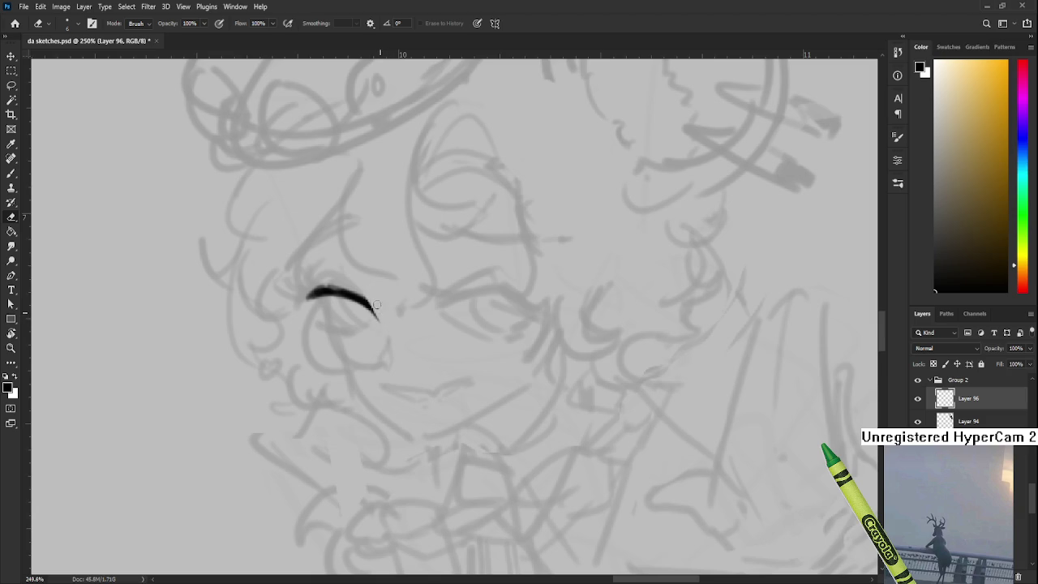
{"action": "scroll", "coordinate": [357, 313], "scroll_direction": "down", "scroll_amount": 1}
{"action": "key", "text": "b"}
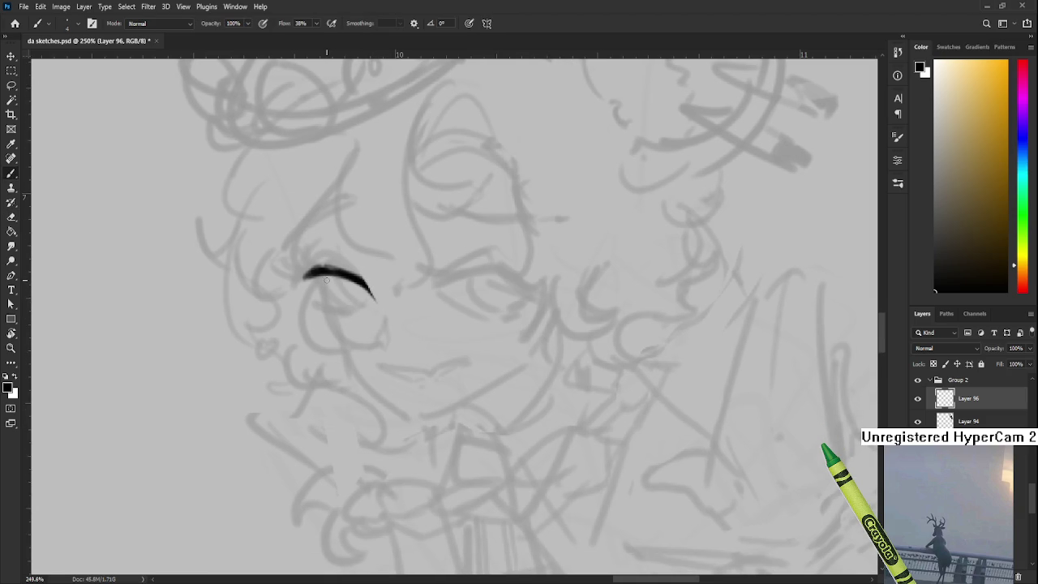
{"action": "mouse_move", "coordinate": [319, 279]}
{"action": "left_mouse_down"}
{"action": "mouse_move", "coordinate": [339, 307]}
{"action": "mouse_move", "coordinate": [328, 270]}
{"action": "mouse_move", "coordinate": [359, 297]}
{"action": "left_mouse_up"}
{"action": "key", "text": "ctrl+z"}
{"action": "key", "text": "ctrl+z"}
{"action": "key", "text": "ctrl+z"}
{"action": "key", "text": "ctrl+z"}
{"action": "key", "text": "ctrl+z"}
{"action": "key", "text": "ctrl+z"}
{"action": "key", "text": "ctrl+z"}
{"action": "left_click_drag", "start_coordinate": [309, 237], "coordinate": [306, 272]}
{"action": "key", "text": "ctrl+z"}
{"action": "key", "text": "ctrl+z"}
{"action": "key", "text": "ctrl+z"}
{"action": "key", "text": "ctrl+z"}
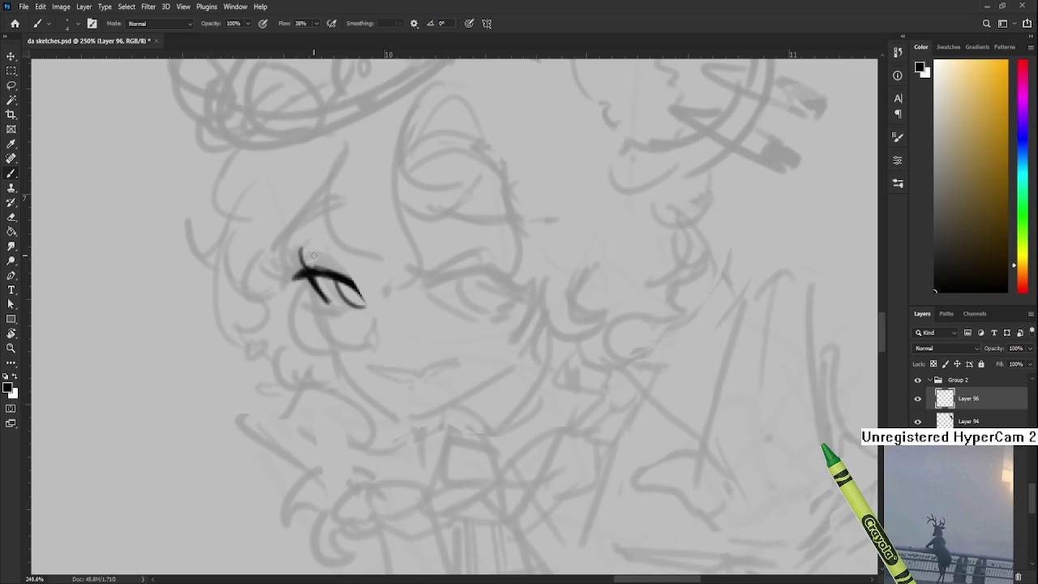
{"action": "key", "text": "ctrl+z"}
{"action": "left_click_drag", "start_coordinate": [300, 249], "coordinate": [302, 268]}
{"action": "key", "text": "ctrl+z"}
{"action": "key", "text": "ctrl+z"}
{"action": "left_click_drag", "start_coordinate": [315, 258], "coordinate": [322, 274]}
Step: Try curved strokes arching over the eyebrow, undoing the extra ones
{"action": "key", "text": "e"}
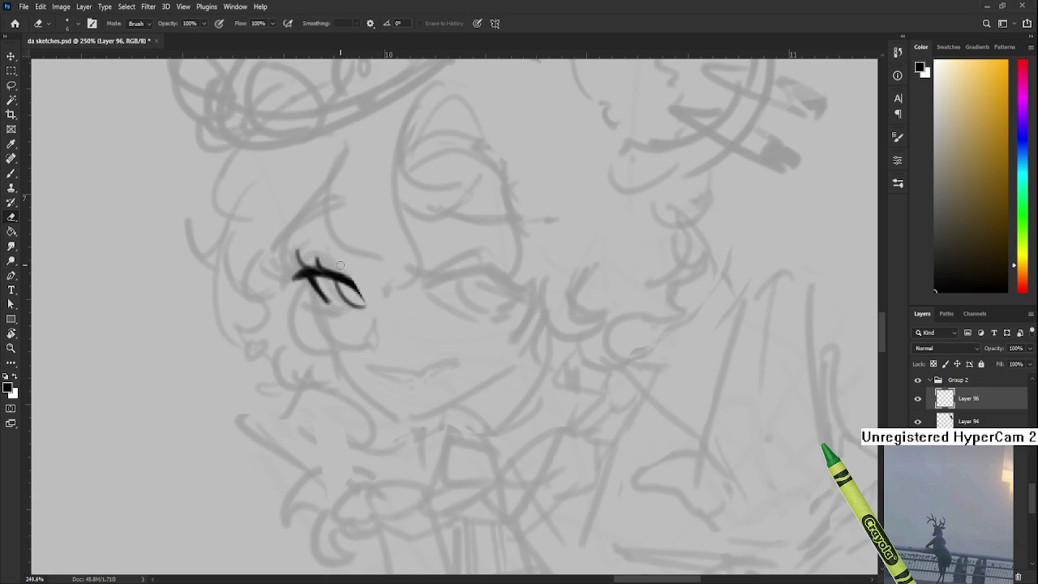
{"action": "key", "text": "b"}
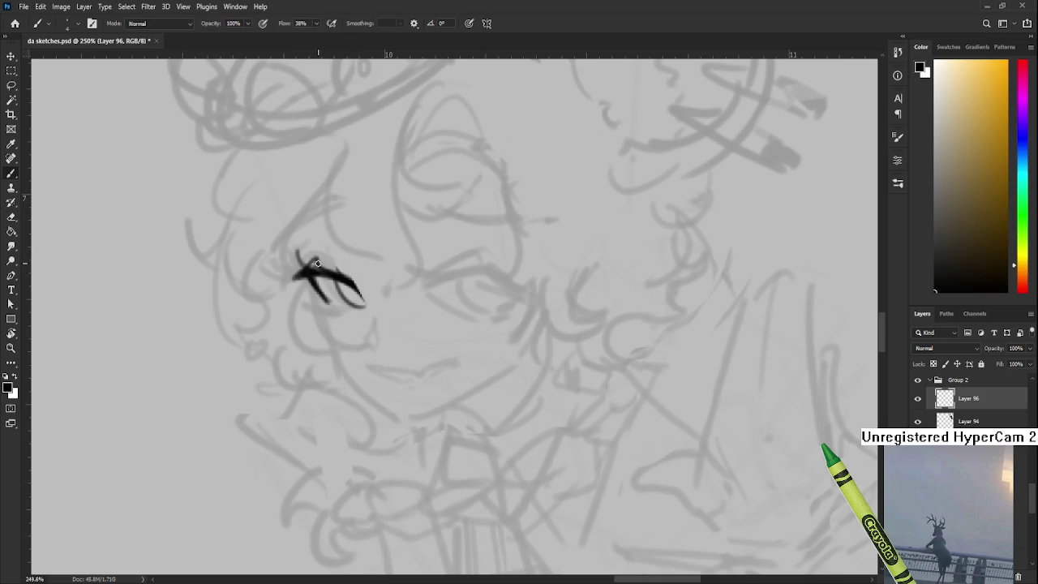
{"action": "left_click_drag", "start_coordinate": [312, 258], "coordinate": [361, 274]}
{"action": "key", "text": "ctrl+z"}
{"action": "left_click_drag", "start_coordinate": [295, 278], "coordinate": [365, 280]}
{"action": "key", "text": "ctrl+z"}
{"action": "key", "text": "ctrl+shift+z"}
{"action": "key", "text": "ctrl+z"}
{"action": "left_click_drag", "start_coordinate": [313, 253], "coordinate": [365, 292]}
{"action": "key", "text": "ctrl+z"}
{"action": "key", "text": "ctrl+z"}
Step: At brush size 10, ink the eye line, lower lid and inner curve
{"action": "key", "text": "bracketright"}
{"action": "key", "text": "bracketright"}
{"action": "key", "text": "bracketright"}
{"action": "left_click_drag", "start_coordinate": [355, 320], "coordinate": [354, 286]}
{"action": "key", "text": "bracketleft"}
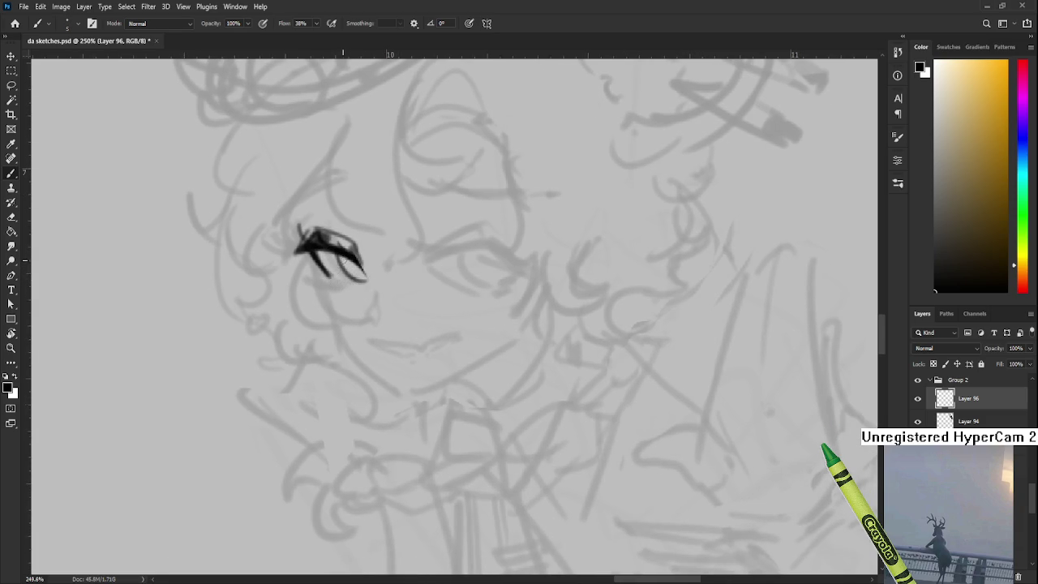
{"action": "left_click_drag", "start_coordinate": [341, 269], "coordinate": [325, 275]}
{"action": "mouse_move", "coordinate": [338, 282]}
{"action": "left_mouse_down"}
{"action": "mouse_move", "coordinate": [354, 287]}
{"action": "mouse_move", "coordinate": [328, 284]}
{"action": "left_mouse_up"}
{"action": "key", "text": "e"}
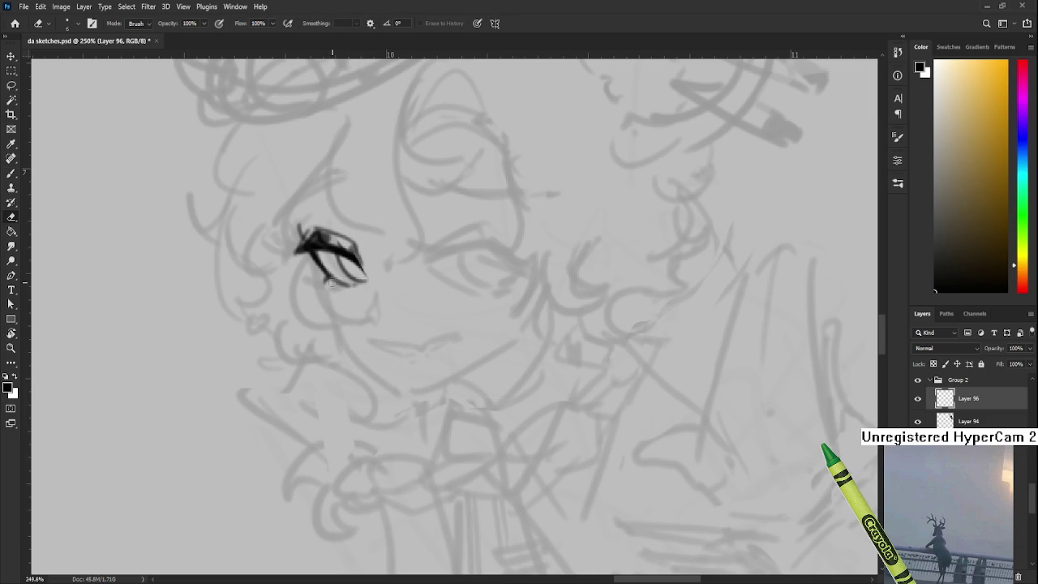
{"action": "key", "text": "b"}
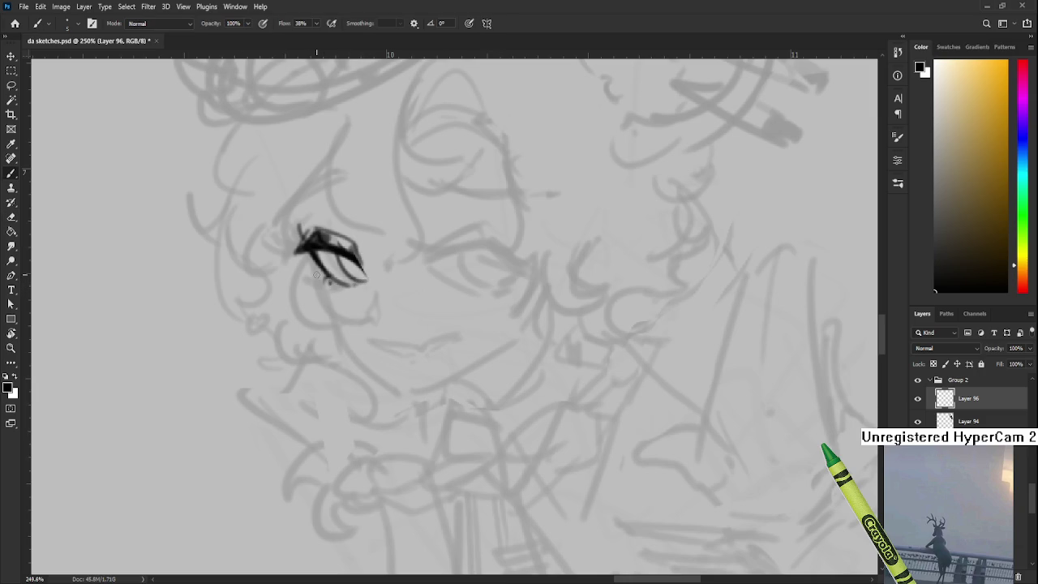
{"action": "left_click_drag", "start_coordinate": [328, 284], "coordinate": [357, 287]}
{"action": "left_click_drag", "start_coordinate": [365, 279], "coordinate": [349, 260]}
{"action": "key", "text": "ctrl+z"}
{"action": "key", "text": "ctrl+z"}
{"action": "key", "text": "e"}
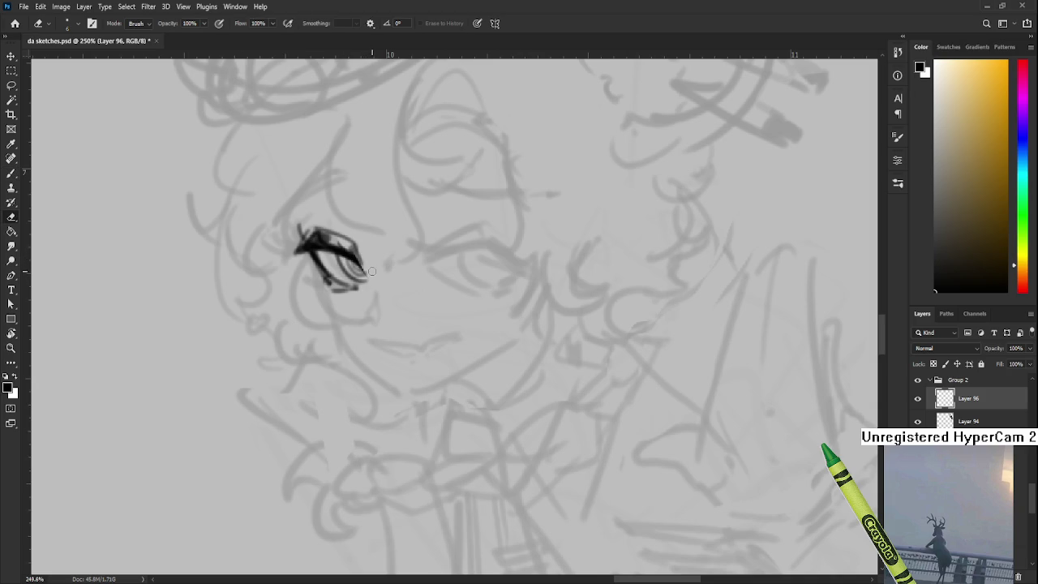
{"action": "scroll", "coordinate": [391, 261], "scroll_direction": "down", "scroll_amount": 3}
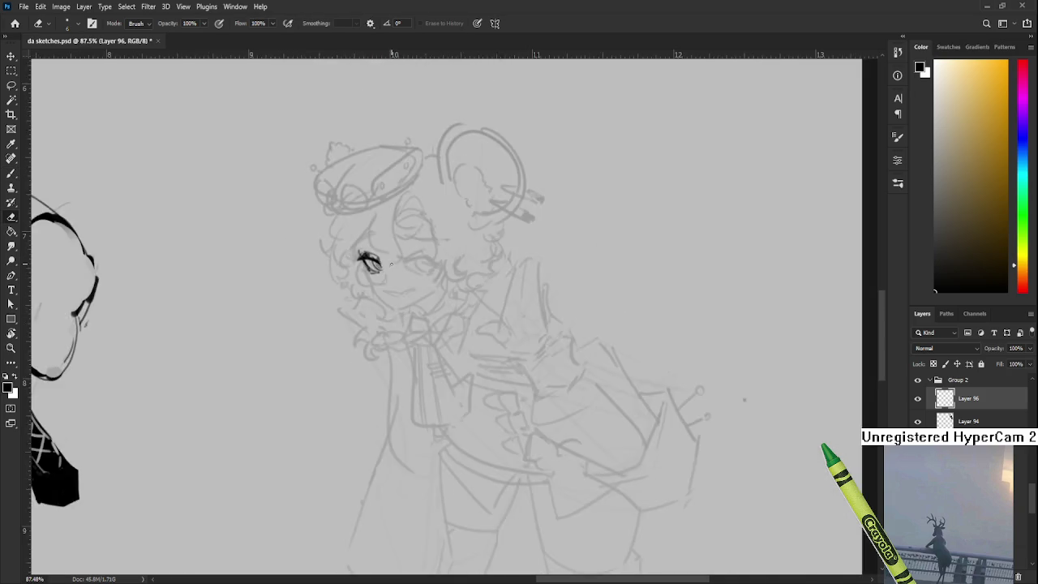
Step: Ink two short dark strokes below the eye, darken one, then lightly erase it
{"action": "scroll", "coordinate": [391, 261], "scroll_direction": "down", "scroll_amount": 3}
{"action": "scroll", "coordinate": [391, 262], "scroll_direction": "down", "scroll_amount": 2}
{"action": "scroll", "coordinate": [391, 261], "scroll_direction": "up", "scroll_amount": 8}
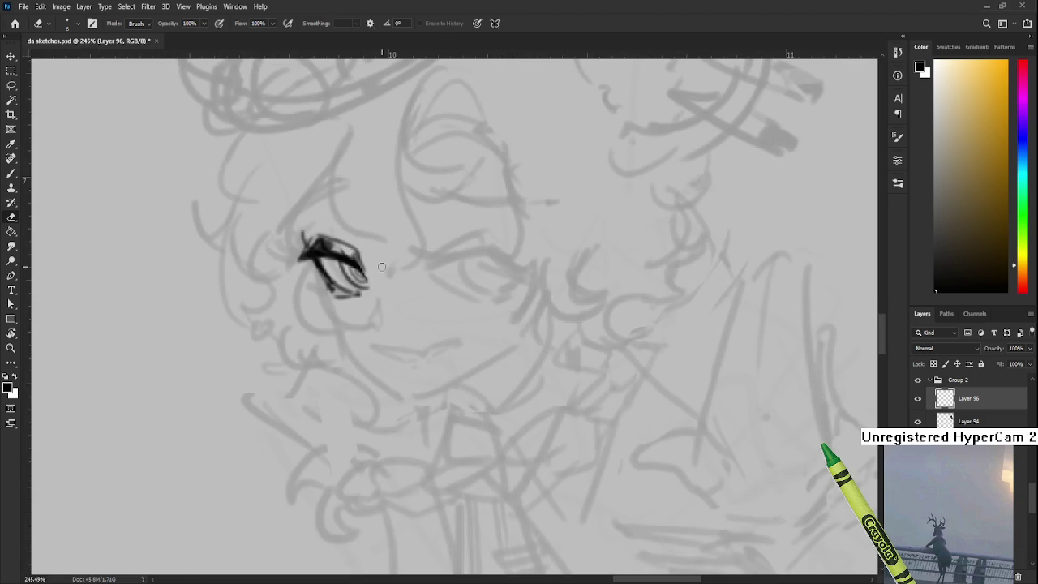
{"action": "key", "text": "b"}
{"action": "left_click_drag", "start_coordinate": [391, 305], "coordinate": [379, 329]}
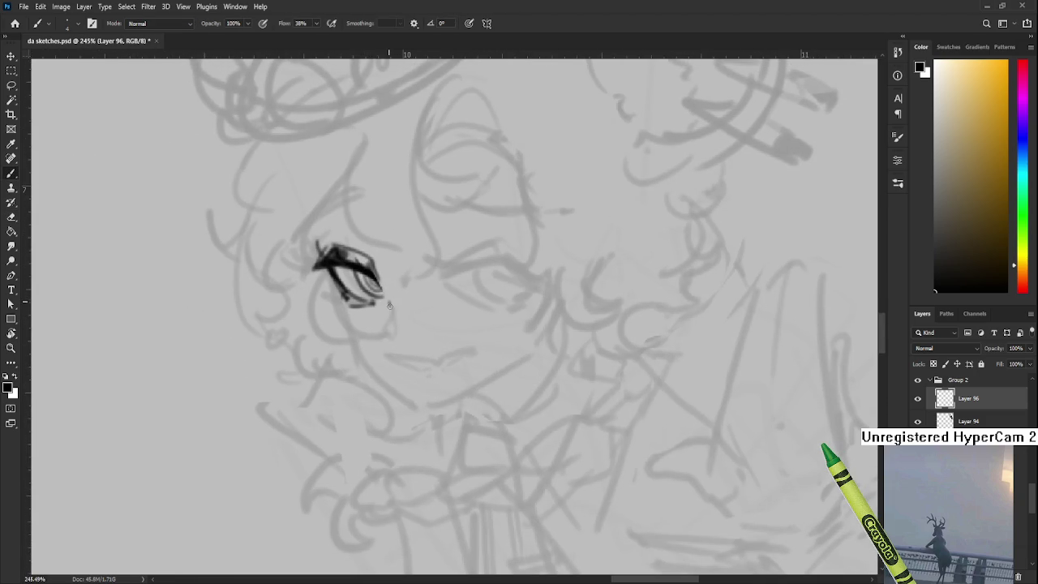
{"action": "left_click_drag", "start_coordinate": [390, 304], "coordinate": [393, 324]}
{"action": "key", "text": "e"}
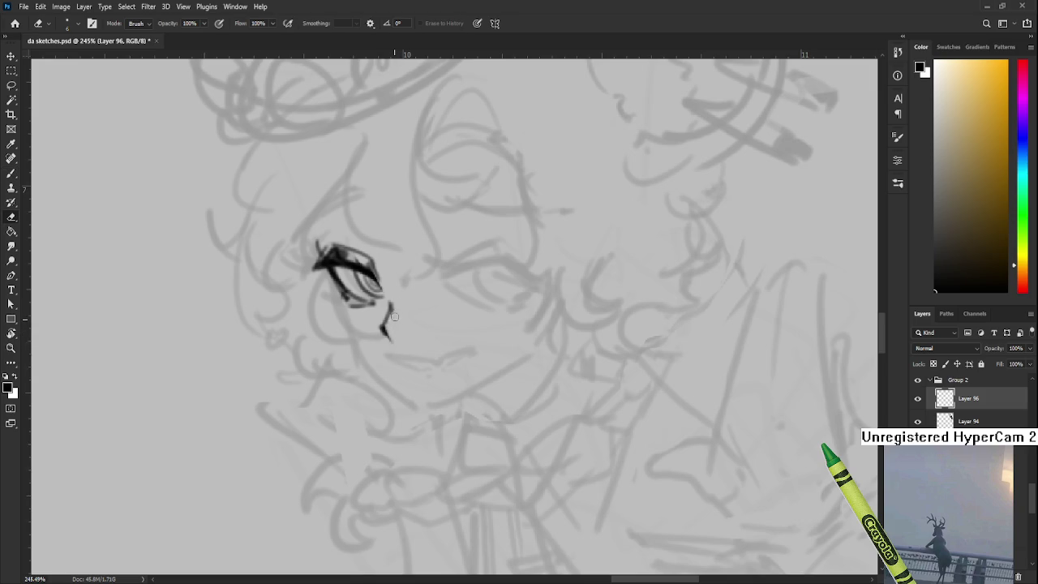
{"action": "key", "text": "b"}
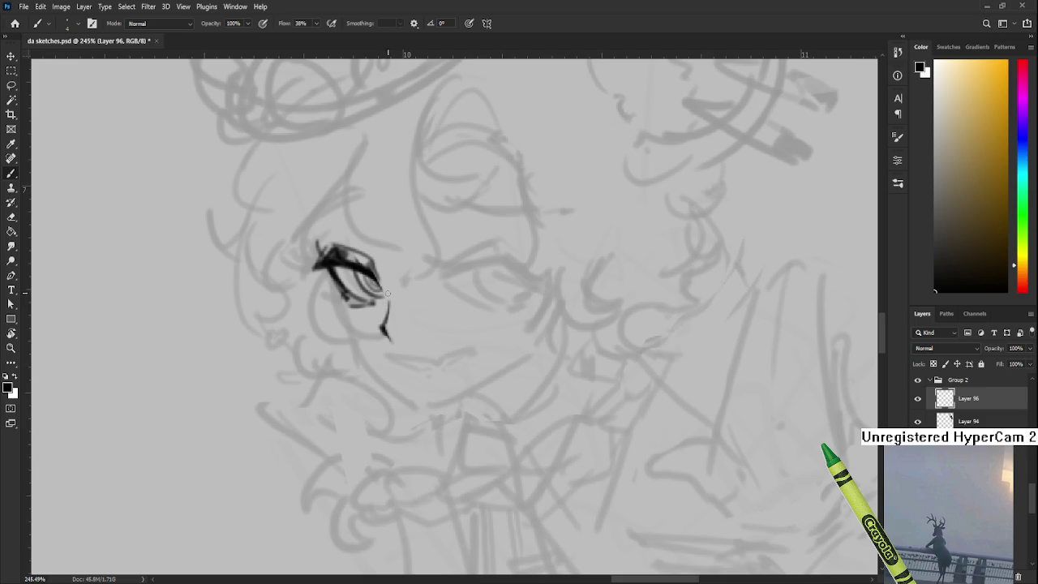
{"action": "mouse_move", "coordinate": [387, 306]}
{"action": "left_mouse_down"}
{"action": "mouse_move", "coordinate": [384, 324]}
{"action": "mouse_move", "coordinate": [386, 308]}
{"action": "left_mouse_up"}
{"action": "key", "text": "e"}
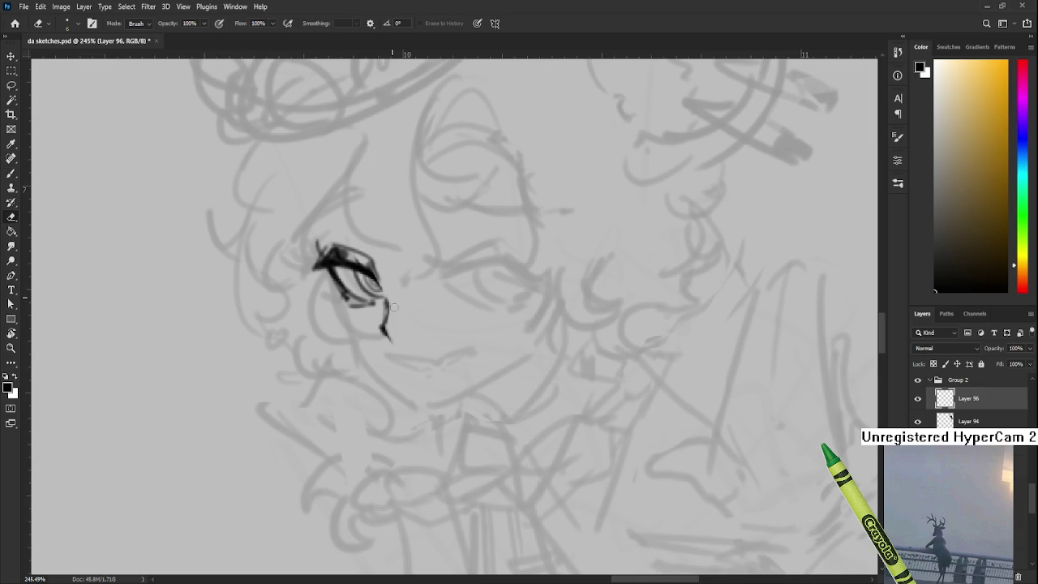
{"action": "left_click_drag", "start_coordinate": [380, 308], "coordinate": [383, 306]}
Step: Zoom out to the whole page and paste the Plein Air day 28 screenshot
{"action": "scroll", "coordinate": [390, 298], "scroll_direction": "down", "scroll_amount": 2}
{"action": "scroll", "coordinate": [392, 295], "scroll_direction": "down", "scroll_amount": 2}
{"action": "scroll", "coordinate": [394, 290], "scroll_direction": "down", "scroll_amount": 2}
{"action": "scroll", "coordinate": [396, 288], "scroll_direction": "down", "scroll_amount": 2}
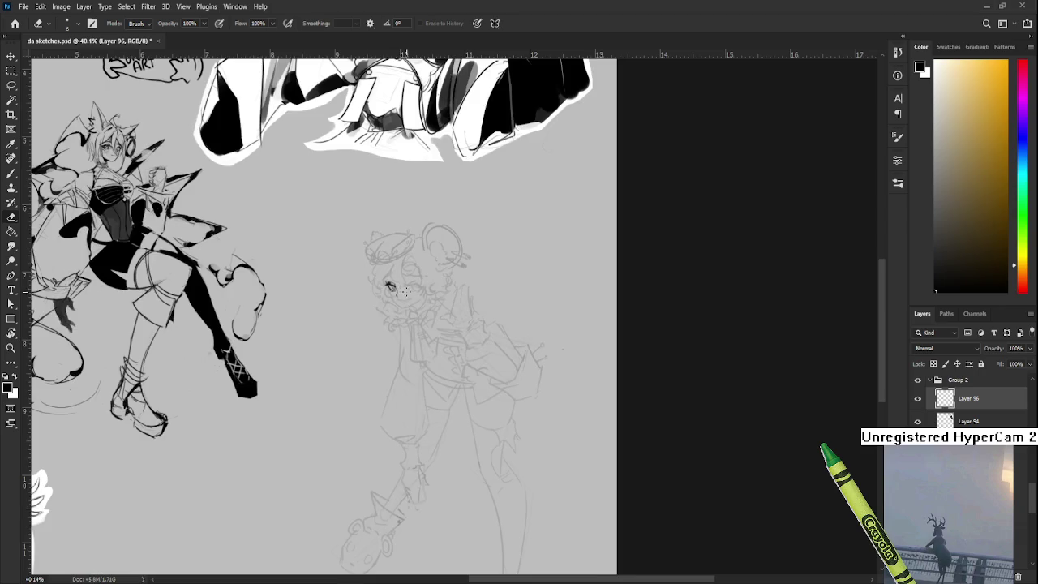
{"action": "scroll", "coordinate": [397, 289], "scroll_direction": "up", "scroll_amount": 1}
{"action": "scroll", "coordinate": [365, 406], "scroll_direction": "down", "scroll_amount": 1}
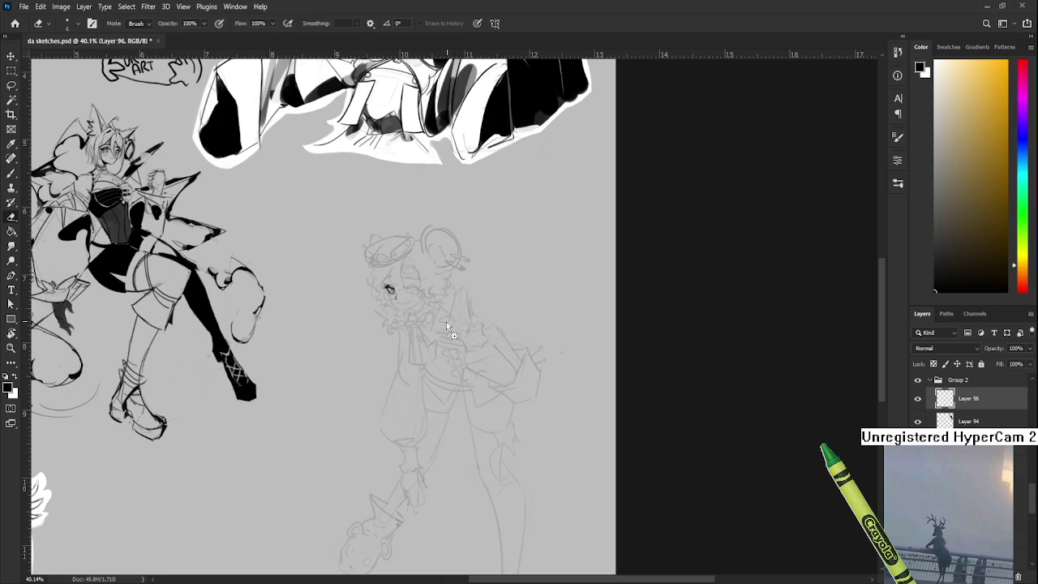
{"action": "scroll", "coordinate": [268, 280], "scroll_direction": "down", "scroll_amount": 2}
{"action": "key", "text": "ctrl+v"}
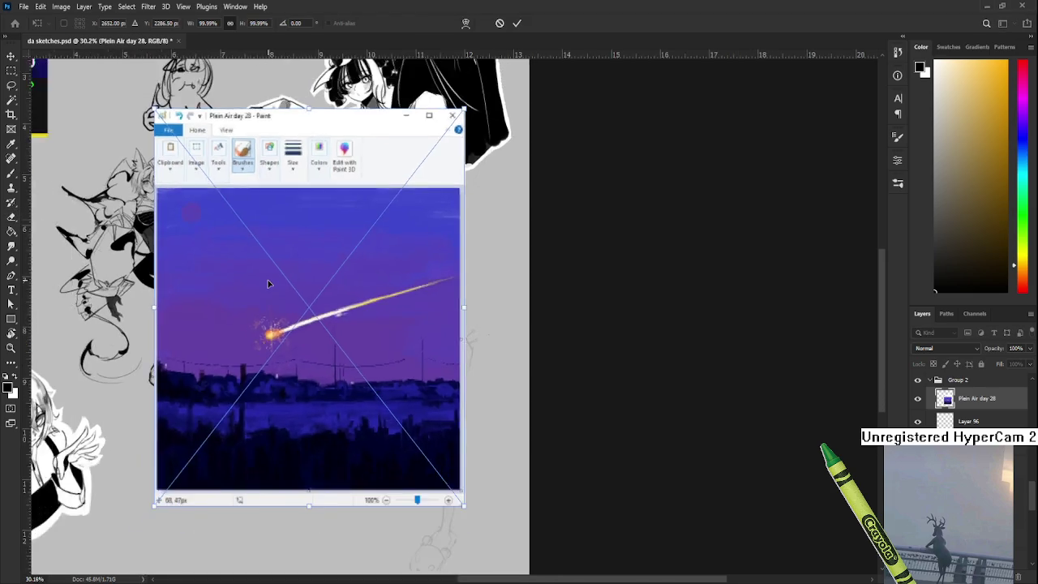
Step: Shrink the Plein Air day 28 screenshot to about 55% and place it up-left beside the sketches
{"action": "scroll", "coordinate": [267, 280], "scroll_direction": "down", "scroll_amount": 3}
{"action": "left_click_drag", "start_coordinate": [526, 390], "coordinate": [434, 344]}
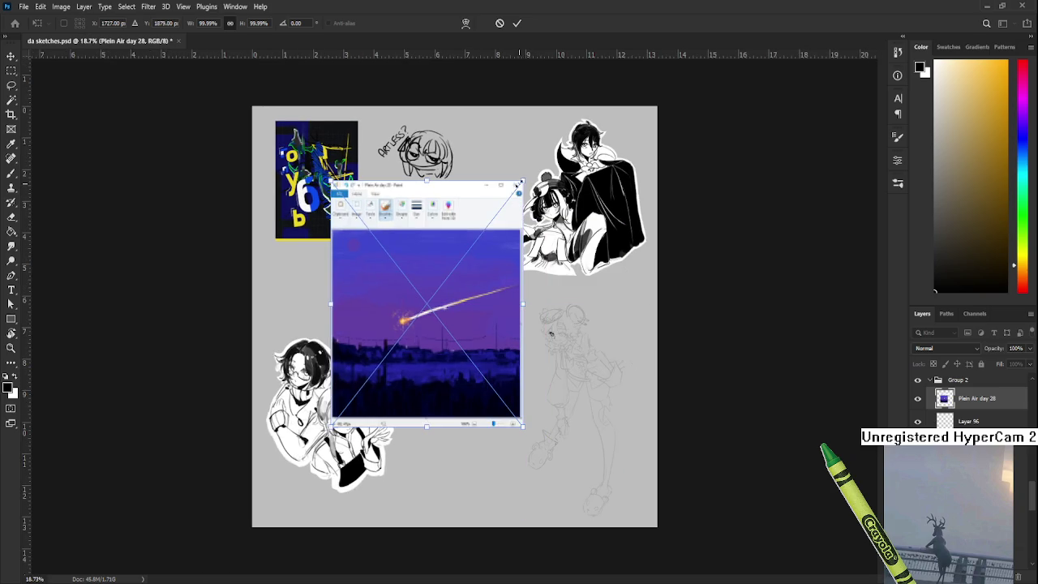
{"action": "left_click_drag", "start_coordinate": [525, 179], "coordinate": [447, 278]}
{"action": "left_click_drag", "start_coordinate": [374, 347], "coordinate": [310, 319]}
{"action": "key", "text": "Return"}
Step: Paste the Plein Air day 29 beach screenshot, halve it, and place it over the lower sketches
{"action": "key", "text": "ctrl+v"}
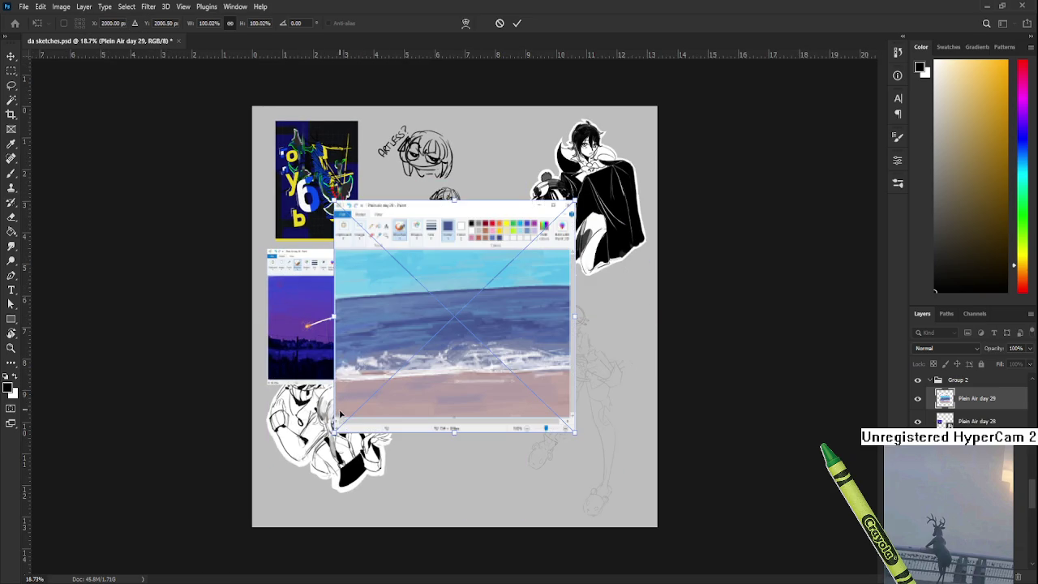
{"action": "left_click_drag", "start_coordinate": [333, 438], "coordinate": [409, 354]}
{"action": "left_click_drag", "start_coordinate": [491, 279], "coordinate": [359, 403]}
{"action": "left_click_drag", "start_coordinate": [262, 313], "coordinate": [331, 336]}
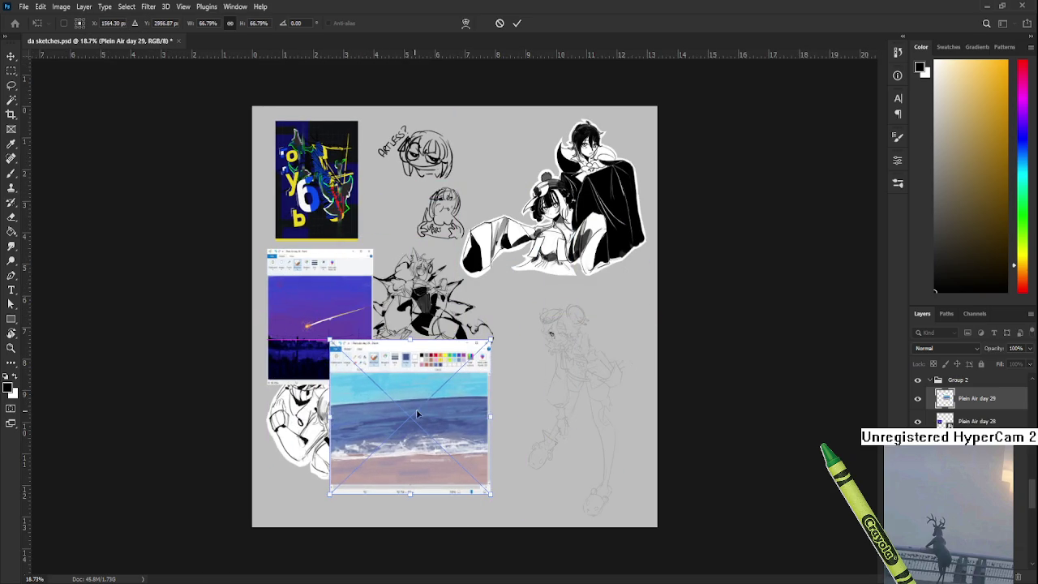
{"action": "left_click_drag", "start_coordinate": [492, 336], "coordinate": [459, 379]}
{"action": "mouse_move", "coordinate": [393, 434]}
{"action": "left_mouse_down"}
{"action": "mouse_move", "coordinate": [388, 410]}
{"action": "mouse_move", "coordinate": [417, 357]}
{"action": "left_mouse_up"}
{"action": "key", "text": "Return"}
Step: Add Plein Air day 30 up-left and Plein Air 1, at half size, in the lower middle
{"action": "key", "text": "ctrl+v"}
{"action": "left_click_drag", "start_coordinate": [470, 305], "coordinate": [423, 275]}
{"action": "key", "text": "Return"}
{"action": "key", "text": "ctrl+v"}
{"action": "left_click_drag", "start_coordinate": [299, 197], "coordinate": [452, 336]}
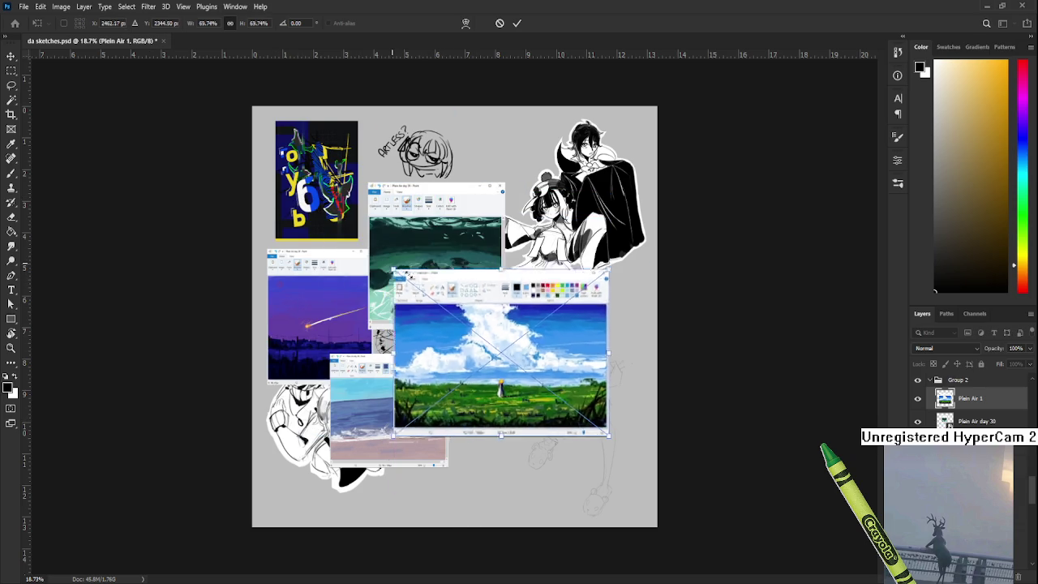
{"action": "mouse_move", "coordinate": [507, 369]}
{"action": "left_mouse_down"}
{"action": "mouse_move", "coordinate": [482, 328]}
{"action": "mouse_move", "coordinate": [463, 328]}
{"action": "left_mouse_up"}
{"action": "key", "text": "Return"}
Step: Add Plein Air 2 at ~82% upper right and day 3 at ~68% lower right
{"action": "key", "text": "ctrl+v"}
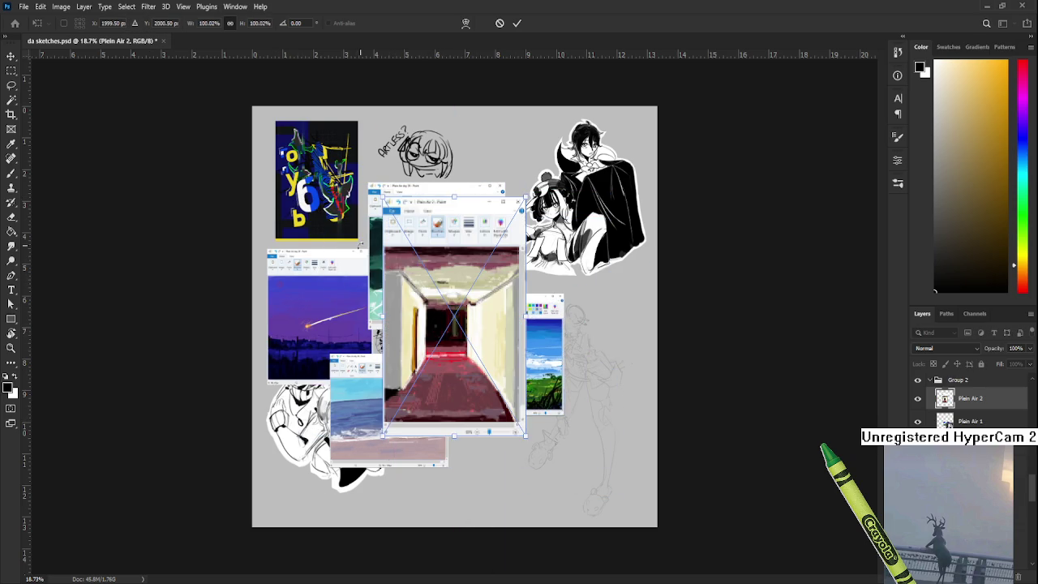
{"action": "left_click_drag", "start_coordinate": [382, 196], "coordinate": [408, 241]}
{"action": "left_click_drag", "start_coordinate": [466, 341], "coordinate": [587, 235]}
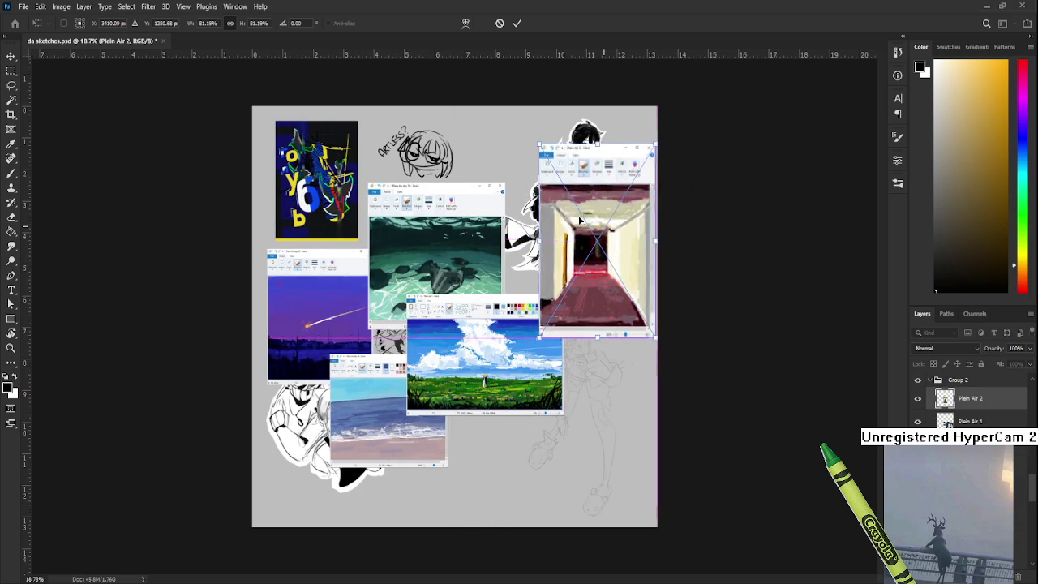
{"action": "key", "text": "Return"}
{"action": "key", "text": "ctrl+v"}
{"action": "left_click_drag", "start_coordinate": [347, 192], "coordinate": [414, 271]}
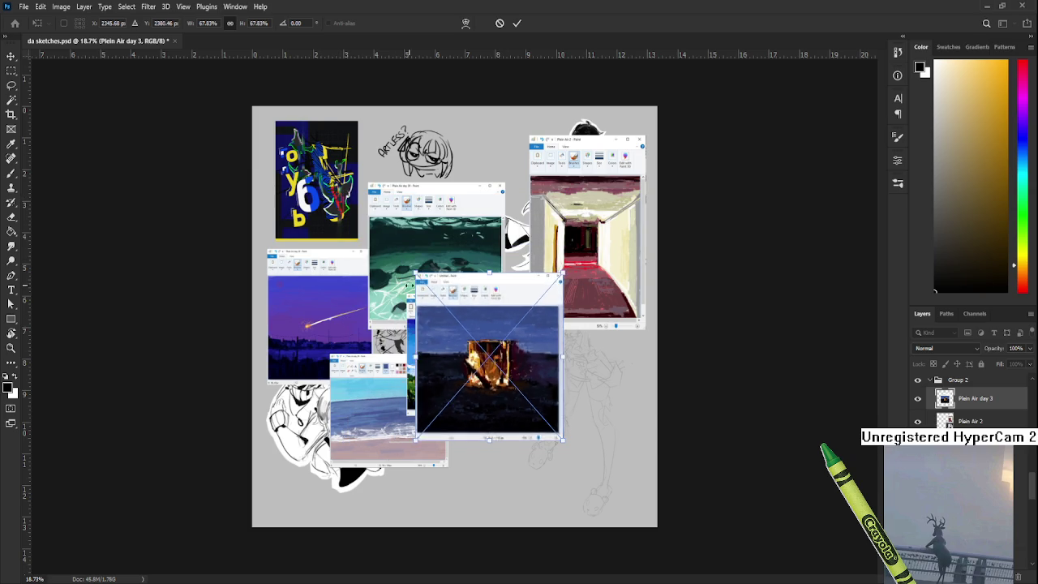
{"action": "left_click_drag", "start_coordinate": [455, 356], "coordinate": [558, 439]}
{"action": "key", "text": "Return"}
Step: Paste the Plein Air day 4 waterfall, shrink it below 65%, and place it top-left
{"action": "key", "text": "ctrl+v"}
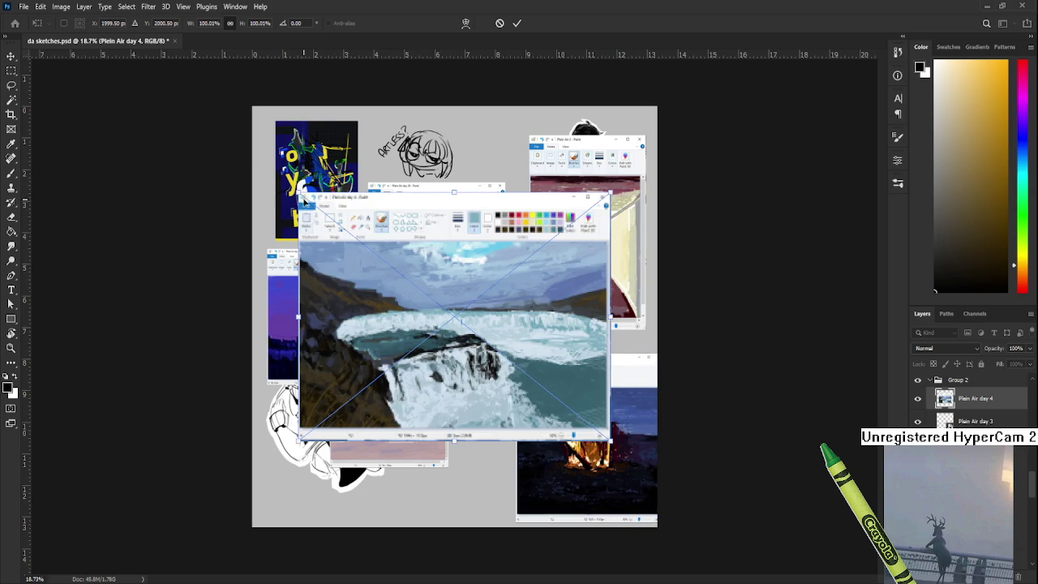
{"action": "left_click_drag", "start_coordinate": [297, 190], "coordinate": [407, 280]}
{"action": "left_click_drag", "start_coordinate": [517, 366], "coordinate": [369, 202]}
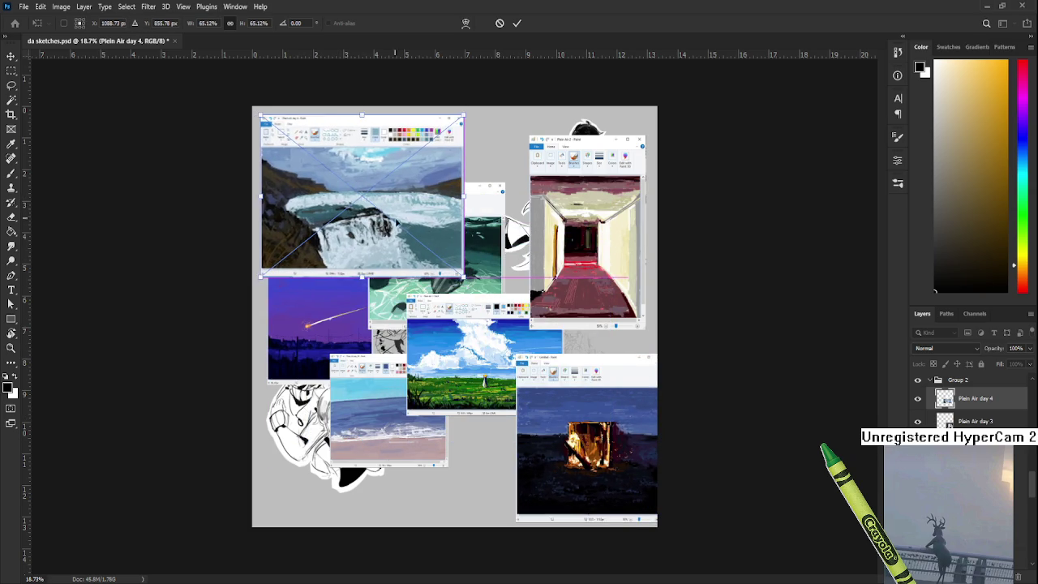
{"action": "mouse_move", "coordinate": [464, 276]}
{"action": "left_mouse_down"}
{"action": "mouse_move", "coordinate": [394, 219]}
{"action": "mouse_move", "coordinate": [407, 233]}
{"action": "mouse_move", "coordinate": [403, 223]}
{"action": "left_mouse_up"}
{"action": "key", "text": "Return"}
Step: Paste the Plein Air day 5 tower, shrink it below 65%, and place it beside the hallway
{"action": "key", "text": "ctrl+v"}
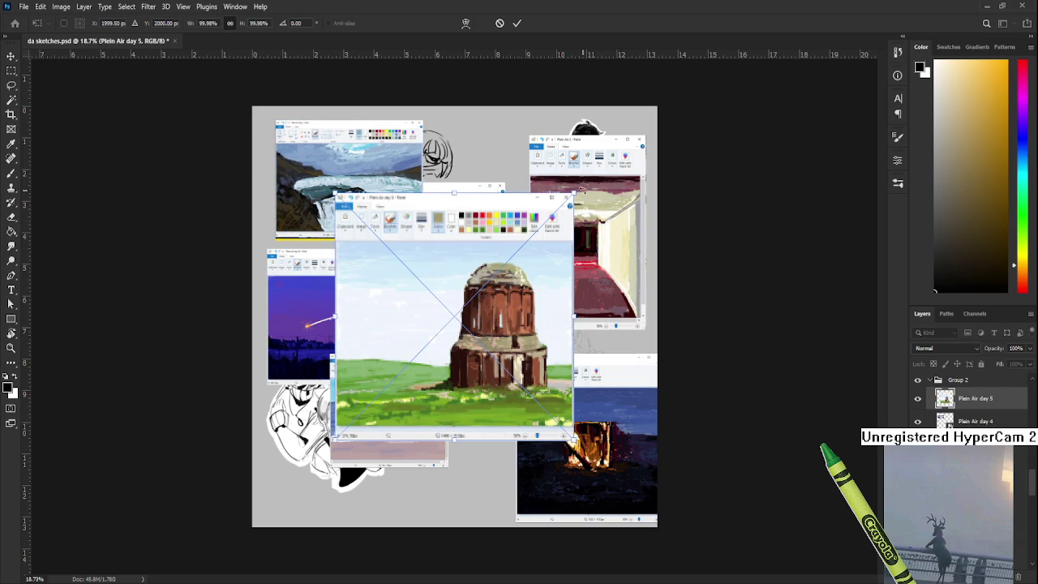
{"action": "mouse_move", "coordinate": [574, 190]}
{"action": "left_mouse_down"}
{"action": "mouse_move", "coordinate": [490, 280]}
{"action": "mouse_move", "coordinate": [554, 144]}
{"action": "left_mouse_up"}
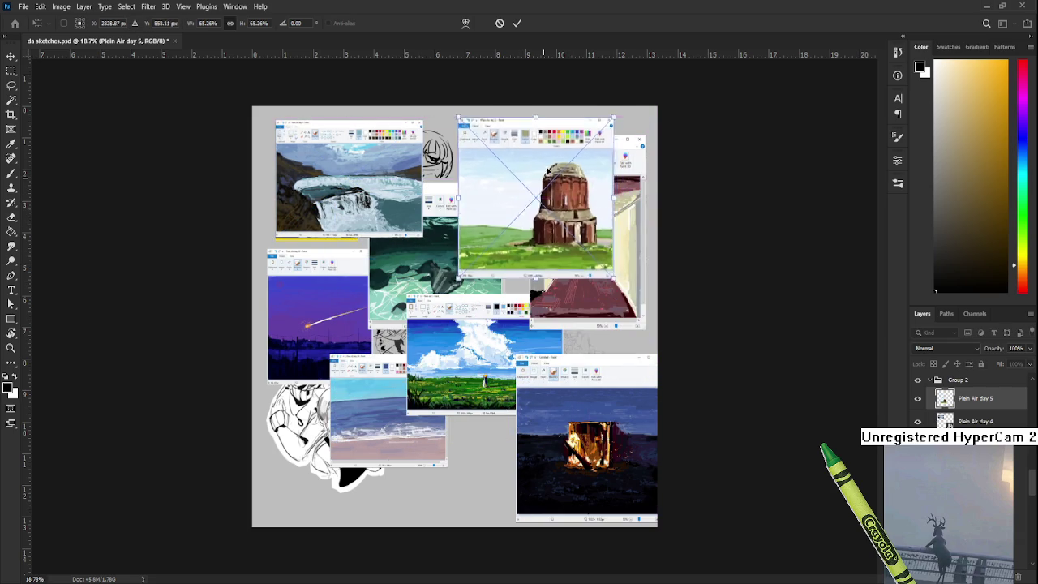
{"action": "left_click_drag", "start_coordinate": [600, 95], "coordinate": [568, 130]}
{"action": "left_click_drag", "start_coordinate": [525, 199], "coordinate": [509, 178]}
{"action": "key", "text": "Return"}
Step: Add the day 6 power-line screenshot lower left and day 7 at ~59% lower middle
{"action": "key", "text": "ctrl+v"}
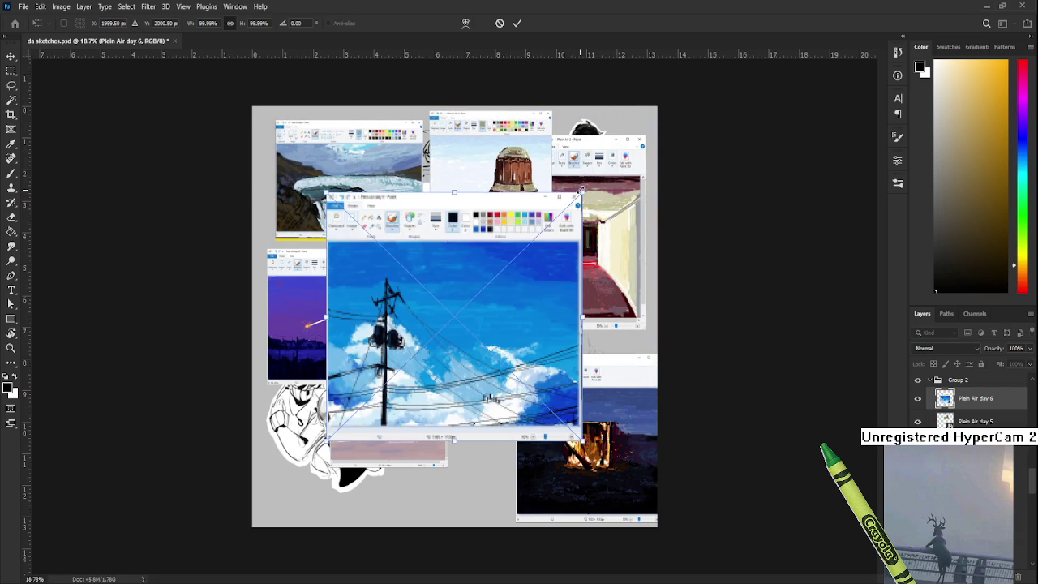
{"action": "left_click_drag", "start_coordinate": [580, 198], "coordinate": [450, 322]}
{"action": "left_click_drag", "start_coordinate": [388, 381], "coordinate": [324, 450]}
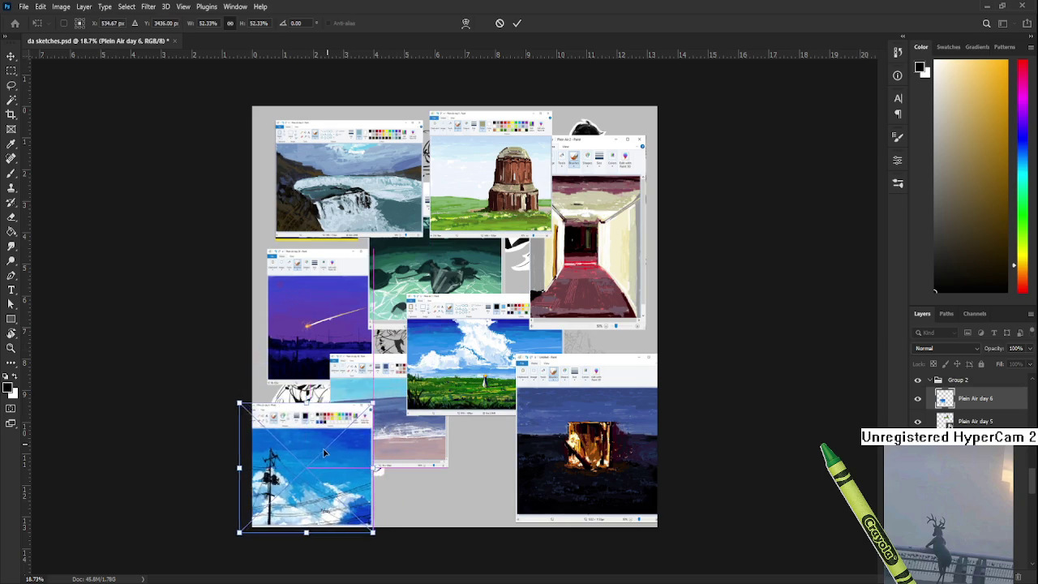
{"action": "key", "text": "Return"}
{"action": "key", "text": "ctrl+v"}
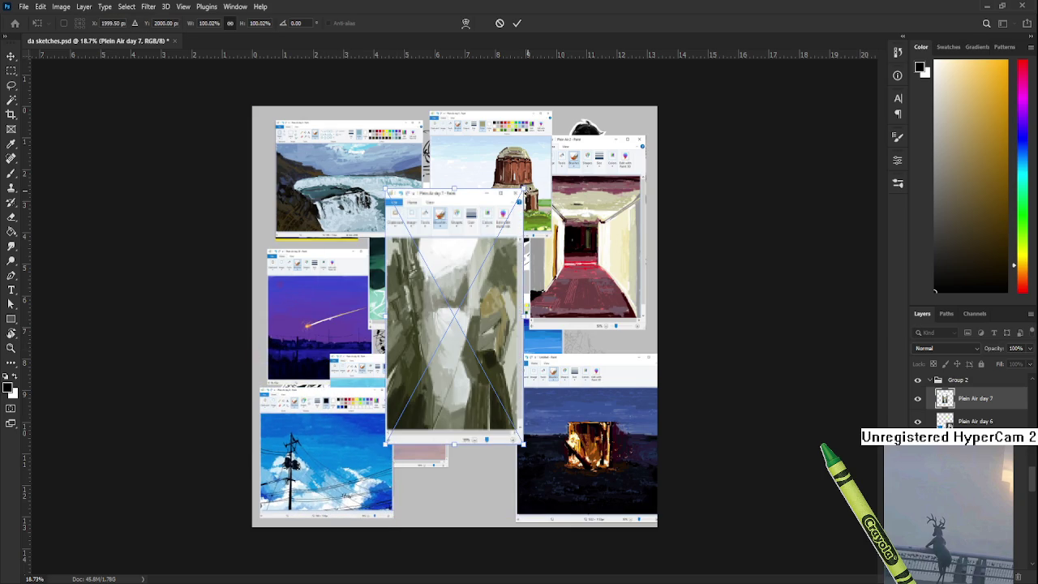
{"action": "left_click_drag", "start_coordinate": [523, 188], "coordinate": [466, 296]}
{"action": "left_click_drag", "start_coordinate": [411, 346], "coordinate": [462, 452]}
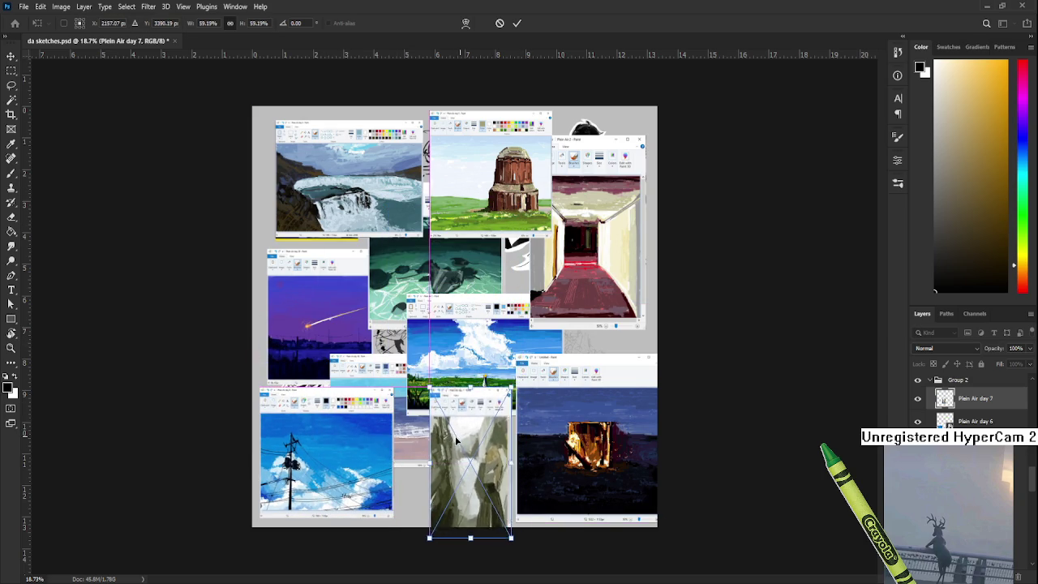
Step: Commit day 7, then add day 8 right of centre and day 9 (~61%) upper left
{"action": "key", "text": "Return"}
{"action": "key", "text": "ctrl+v"}
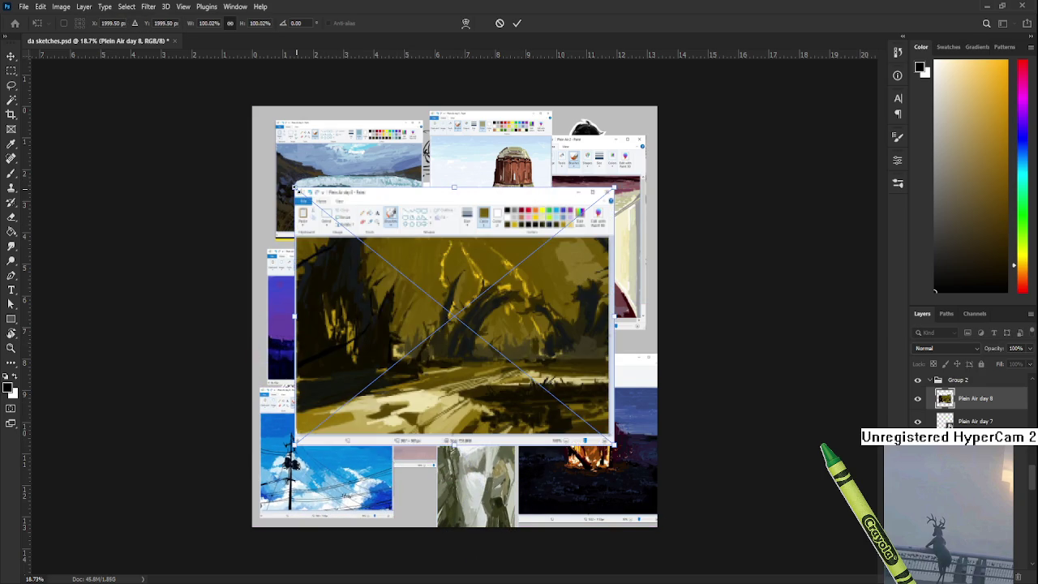
{"action": "left_click_drag", "start_coordinate": [298, 188], "coordinate": [408, 306]}
{"action": "mouse_move", "coordinate": [468, 366]}
{"action": "left_mouse_down"}
{"action": "mouse_move", "coordinate": [522, 385]}
{"action": "mouse_move", "coordinate": [611, 335]}
{"action": "left_mouse_up"}
{"action": "key", "text": "Return"}
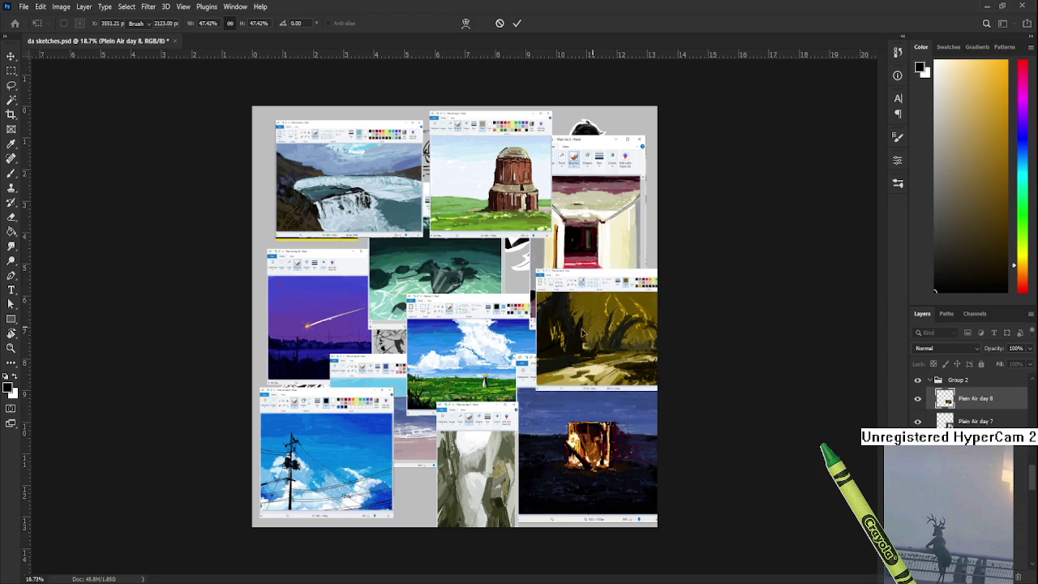
{"action": "key", "text": "ctrl+v"}
{"action": "left_click_drag", "start_coordinate": [548, 197], "coordinate": [475, 309]}
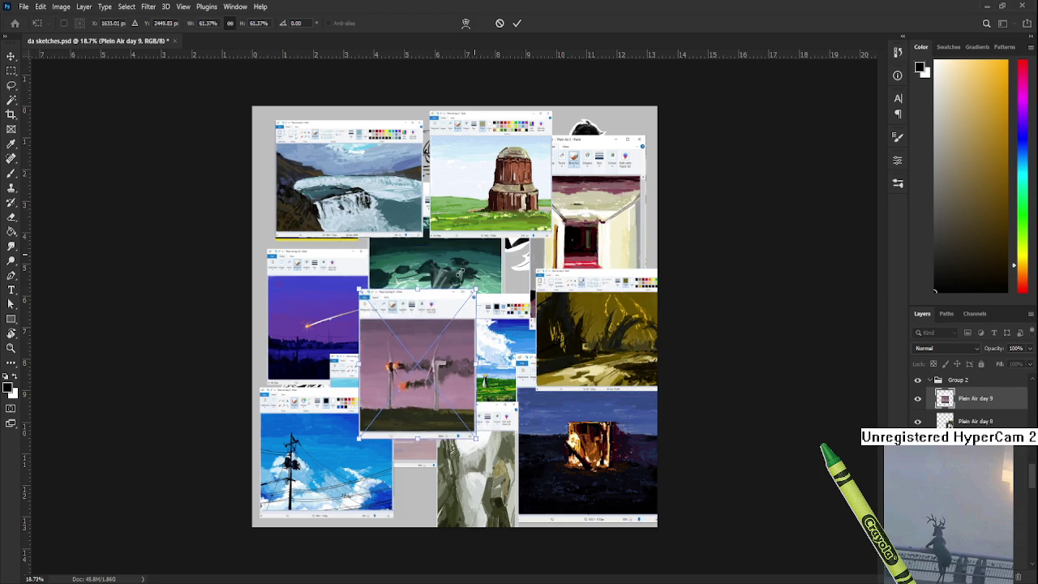
{"action": "left_click_drag", "start_coordinate": [435, 363], "coordinate": [333, 223]}
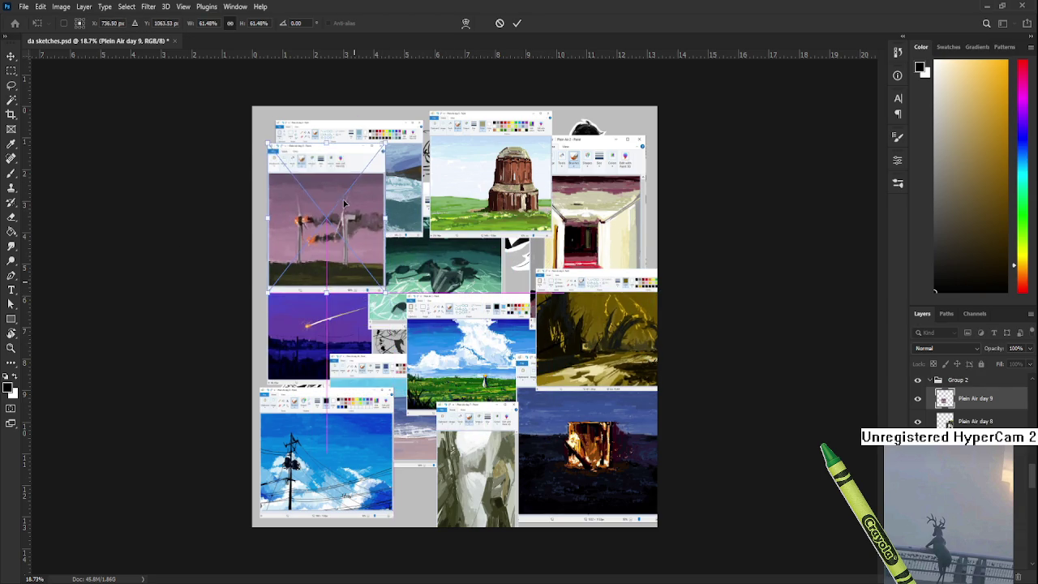
{"action": "key", "text": "Return"}
Step: Add day 10 at half size lower centre and day 11 at ~55% higher up
{"action": "key", "text": "ctrl+v"}
{"action": "key", "text": "ctrl+t"}
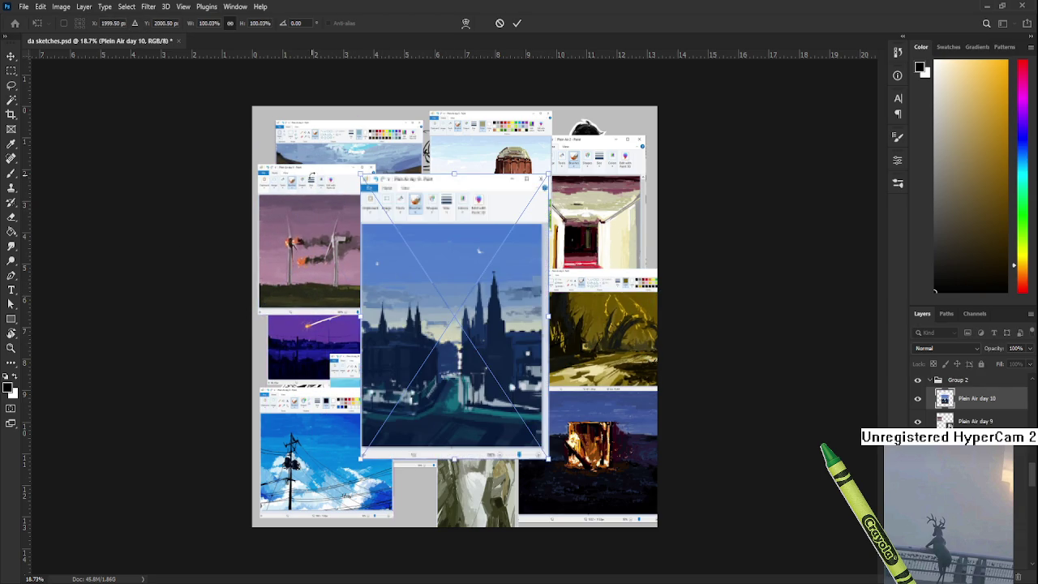
{"action": "left_click_drag", "start_coordinate": [359, 172], "coordinate": [447, 303]}
{"action": "left_click_drag", "start_coordinate": [486, 373], "coordinate": [422, 436]}
{"action": "key", "text": "Return"}
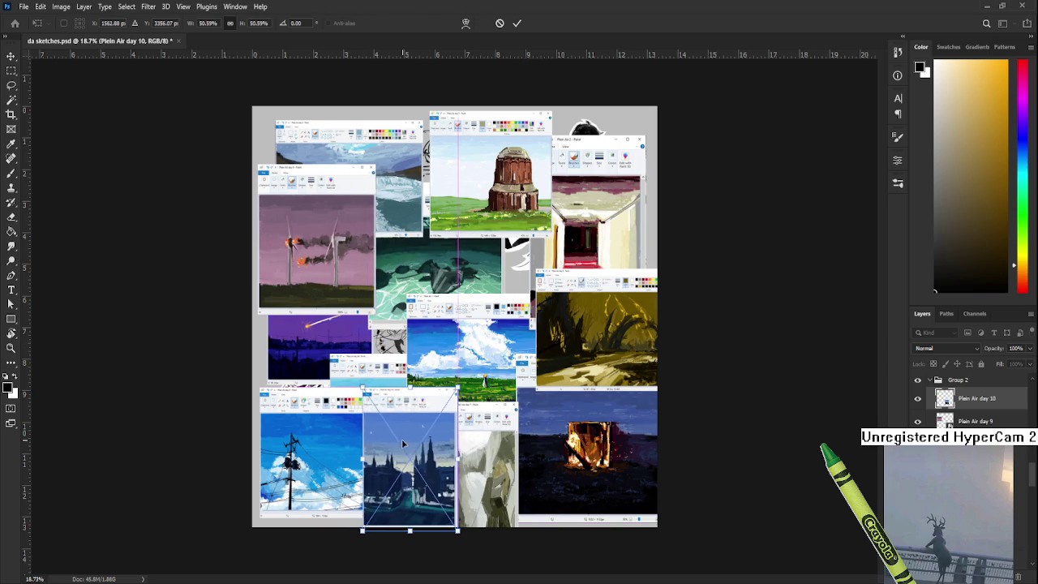
{"action": "key", "text": "ctrl+v"}
{"action": "key", "text": "ctrl+t"}
{"action": "left_click_drag", "start_coordinate": [274, 188], "coordinate": [420, 345]}
{"action": "left_click_drag", "start_coordinate": [487, 373], "coordinate": [478, 219]}
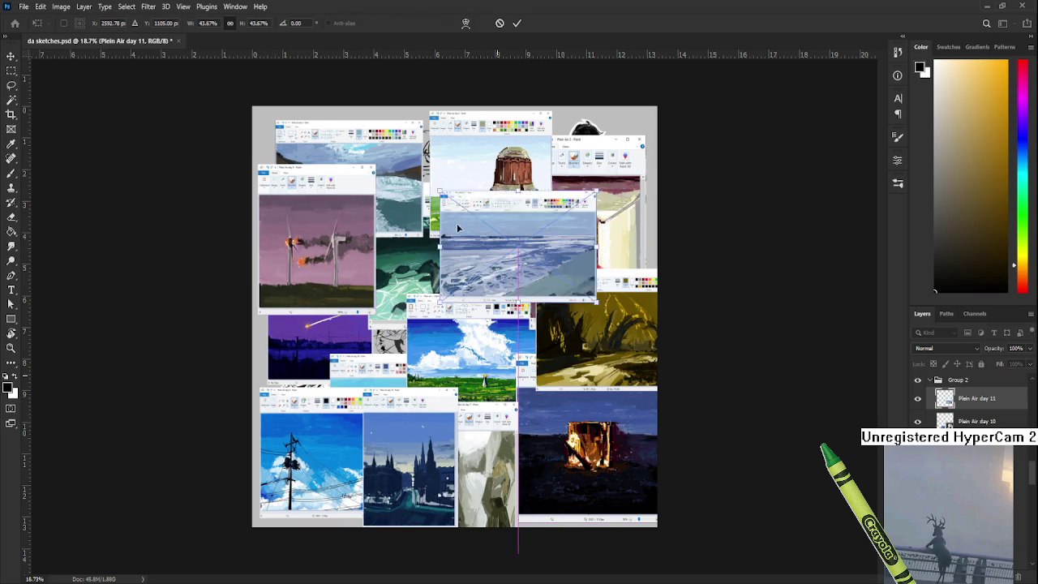
{"action": "key", "text": "Return"}
Step: Shrink and place the day 12 night, day 13 tree and day 14 paintings
{"action": "key", "text": "ctrl+v"}
{"action": "key", "text": "ctrl+t"}
{"action": "left_click_drag", "start_coordinate": [578, 211], "coordinate": [456, 318]}
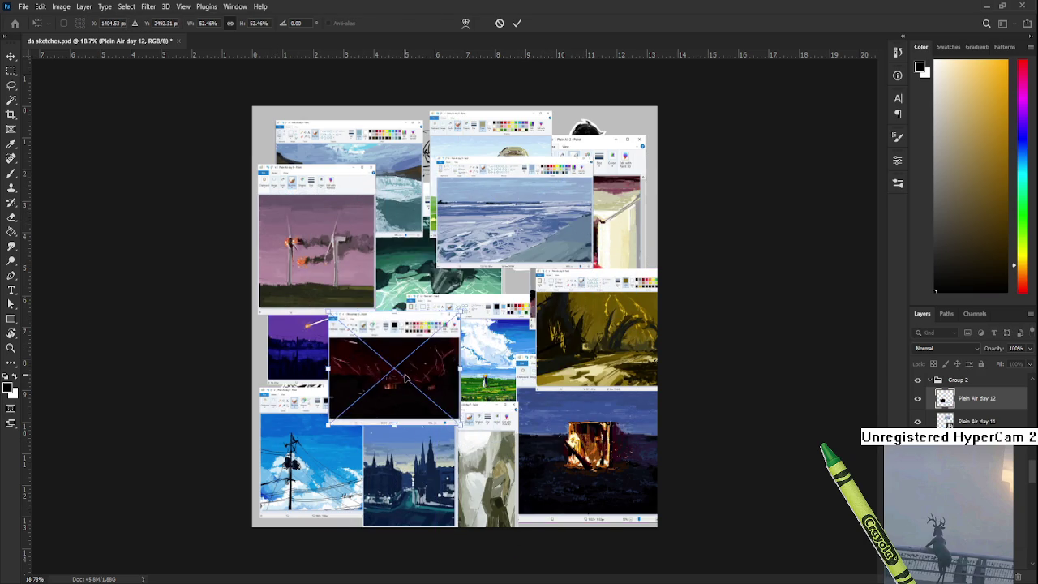
{"action": "left_click_drag", "start_coordinate": [430, 365], "coordinate": [430, 233]}
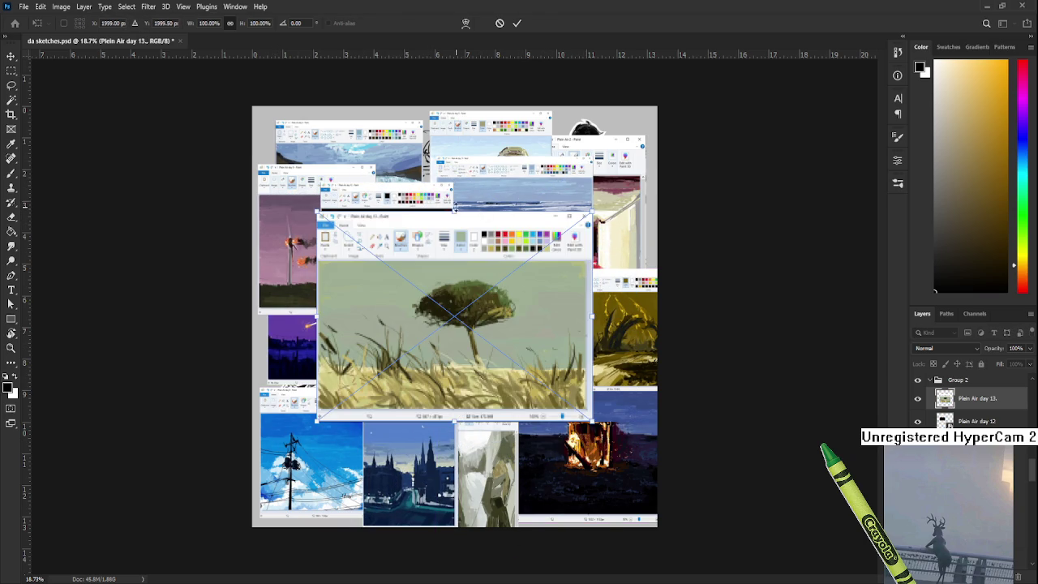
{"action": "left_click_drag", "start_coordinate": [458, 208], "coordinate": [487, 243]}
{"action": "left_click_drag", "start_coordinate": [454, 325], "coordinate": [405, 325]}
{"action": "mouse_move", "coordinate": [441, 286]}
{"action": "left_mouse_down"}
{"action": "mouse_move", "coordinate": [406, 343]}
{"action": "mouse_move", "coordinate": [514, 241]}
{"action": "left_mouse_up"}
Step: Place day 15 top left, day 16 kite lower left, and day 17 right middle
{"action": "left_click_drag", "start_coordinate": [570, 169], "coordinate": [454, 308]}
{"action": "left_click_drag", "start_coordinate": [397, 382], "coordinate": [320, 251]}
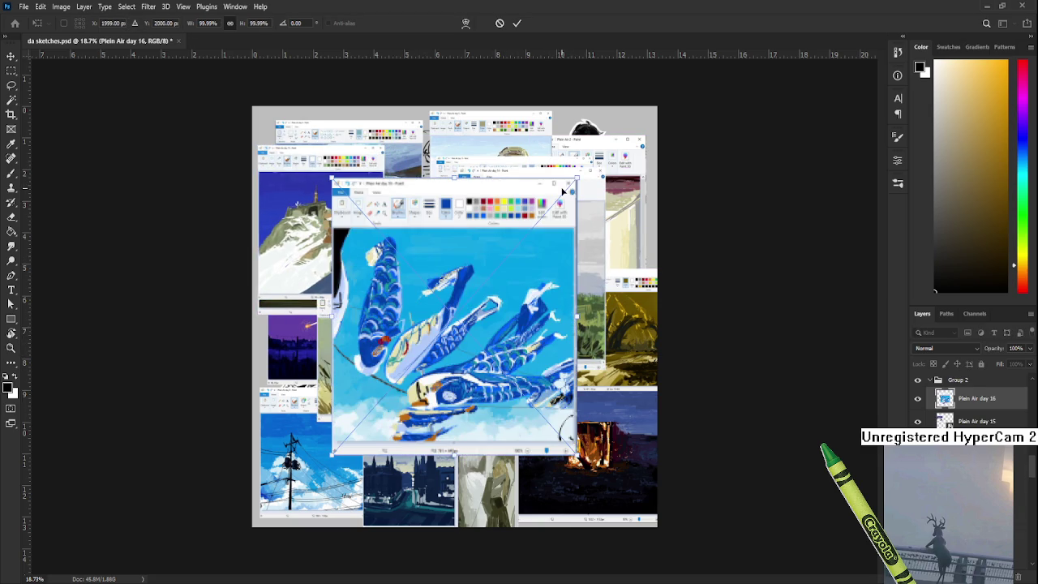
{"action": "left_click_drag", "start_coordinate": [575, 179], "coordinate": [456, 278]}
{"action": "left_click_drag", "start_coordinate": [406, 345], "coordinate": [357, 391]}
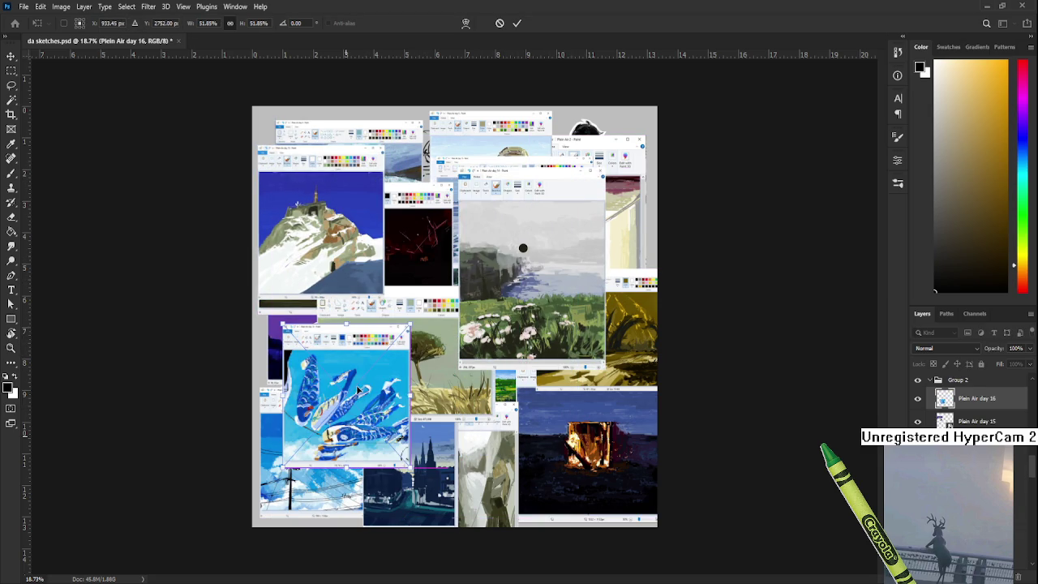
{"action": "key", "text": "Return"}
{"action": "left_click_drag", "start_coordinate": [344, 460], "coordinate": [426, 350]}
{"action": "mouse_move", "coordinate": [495, 284]}
{"action": "left_mouse_down"}
{"action": "mouse_move", "coordinate": [592, 324]}
{"action": "mouse_move", "coordinate": [568, 348]}
{"action": "left_mouse_up"}
{"action": "key", "text": "Return"}
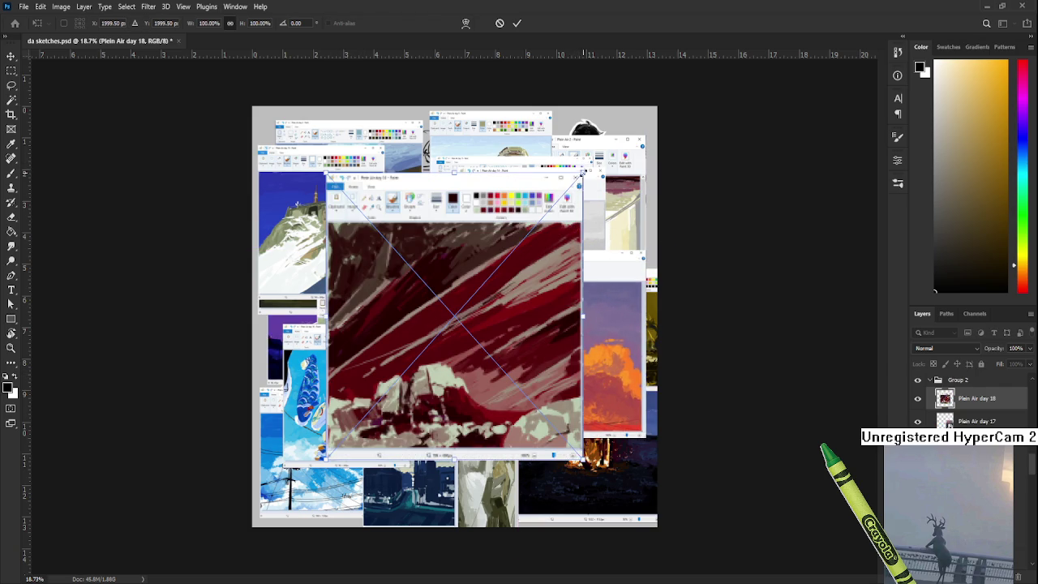
Step: Place day 18 red lower middle, day 19 snowy road upper left, and day 20 green higher up
{"action": "left_click_drag", "start_coordinate": [582, 172], "coordinate": [487, 349]}
{"action": "left_click_drag", "start_coordinate": [405, 397], "coordinate": [503, 398]}
{"action": "key", "text": "Return"}
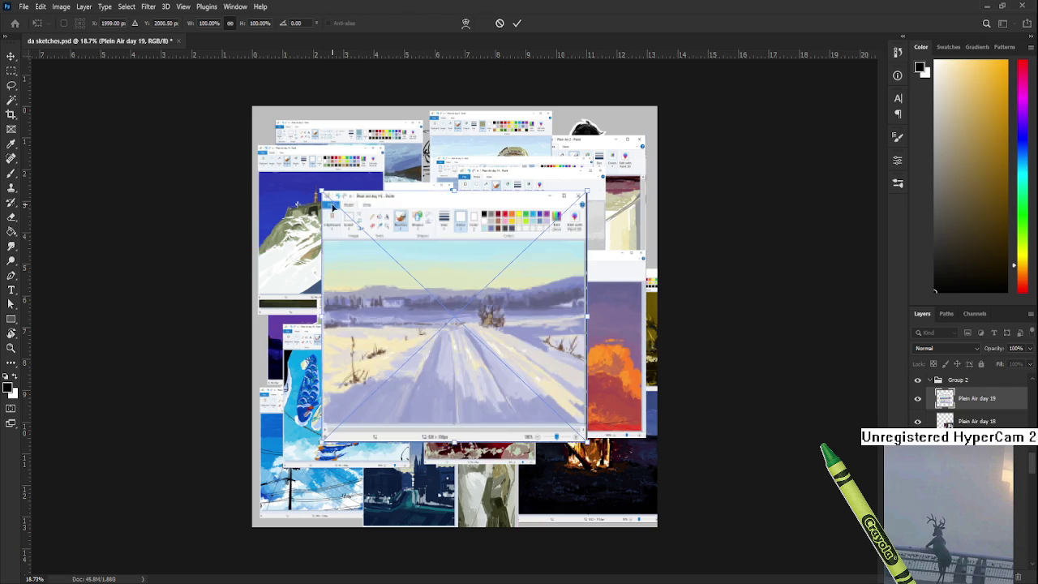
{"action": "left_click_drag", "start_coordinate": [321, 193], "coordinate": [423, 309]}
{"action": "left_click_drag", "start_coordinate": [455, 374], "coordinate": [356, 180]}
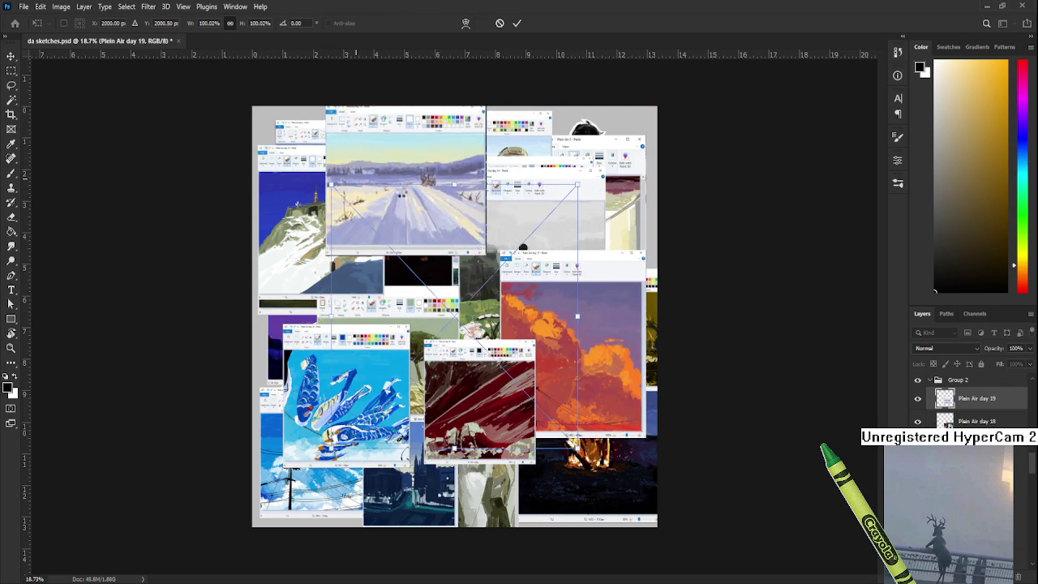
{"action": "key", "text": "Return"}
{"action": "left_click_drag", "start_coordinate": [577, 185], "coordinate": [469, 304]}
{"action": "left_click_drag", "start_coordinate": [398, 377], "coordinate": [450, 228]}
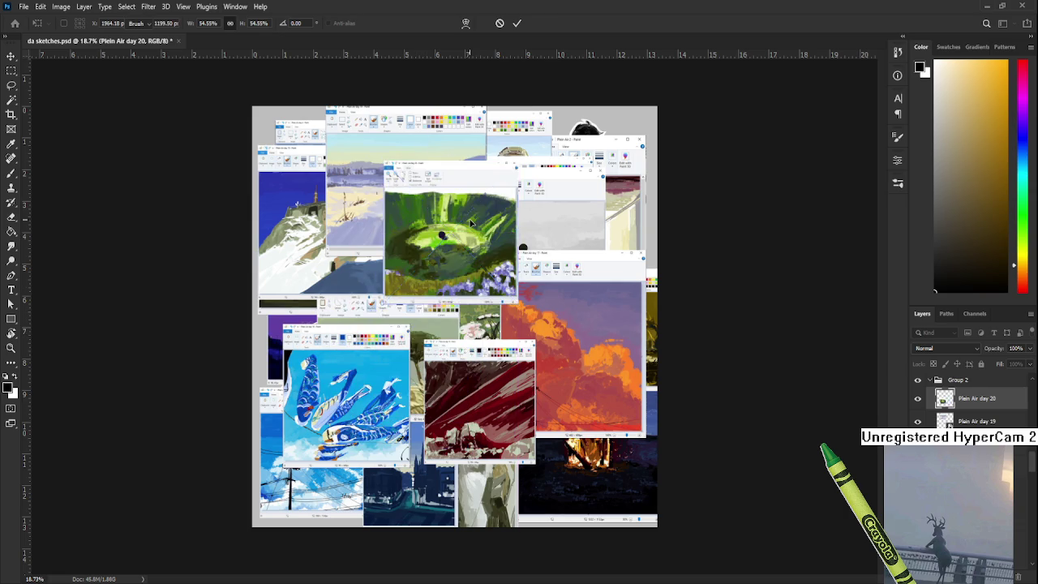
{"action": "key", "text": "Return"}
Step: Shrink and place the day 21 painting, and day 22 in the upper left
{"action": "left_click_drag", "start_coordinate": [354, 172], "coordinate": [408, 251]}
{"action": "left_click_drag", "start_coordinate": [552, 455], "coordinate": [521, 407]}
{"action": "left_click_drag", "start_coordinate": [479, 357], "coordinate": [473, 324]}
{"action": "key", "text": "Return"}
{"action": "left_click_drag", "start_coordinate": [352, 211], "coordinate": [432, 292]}
{"action": "left_click_drag", "start_coordinate": [478, 357], "coordinate": [316, 249]}
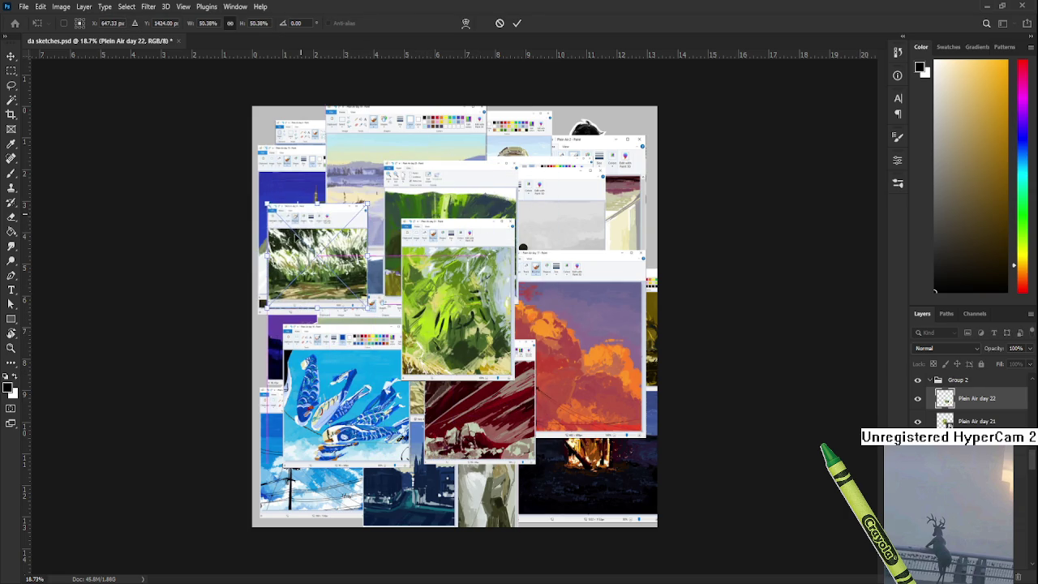
{"action": "key", "text": "Return"}
Step: Place day 23 upper right, day 24 upper left, and day 25 boat on the right
{"action": "left_click_drag", "start_coordinate": [344, 434], "coordinate": [405, 369]}
{"action": "mouse_move", "coordinate": [467, 296]}
{"action": "left_mouse_down"}
{"action": "mouse_move", "coordinate": [555, 236]}
{"action": "mouse_move", "coordinate": [568, 210]}
{"action": "mouse_move", "coordinate": [498, 308]}
{"action": "mouse_move", "coordinate": [464, 309]}
{"action": "left_mouse_up"}
{"action": "key", "text": "Return"}
{"action": "mouse_move", "coordinate": [431, 379]}
{"action": "left_mouse_down"}
{"action": "mouse_move", "coordinate": [369, 278]}
{"action": "mouse_move", "coordinate": [351, 204]}
{"action": "mouse_move", "coordinate": [370, 206]}
{"action": "left_mouse_up"}
{"action": "key", "text": "Return"}
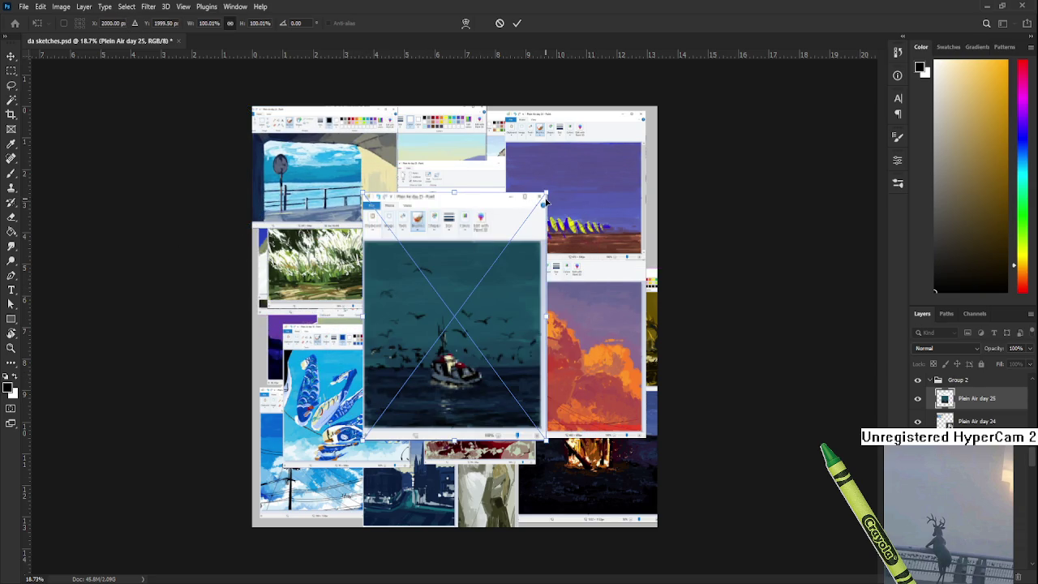
{"action": "left_click_drag", "start_coordinate": [549, 190], "coordinate": [463, 336]}
{"action": "left_click_drag", "start_coordinate": [414, 382], "coordinate": [578, 373]}
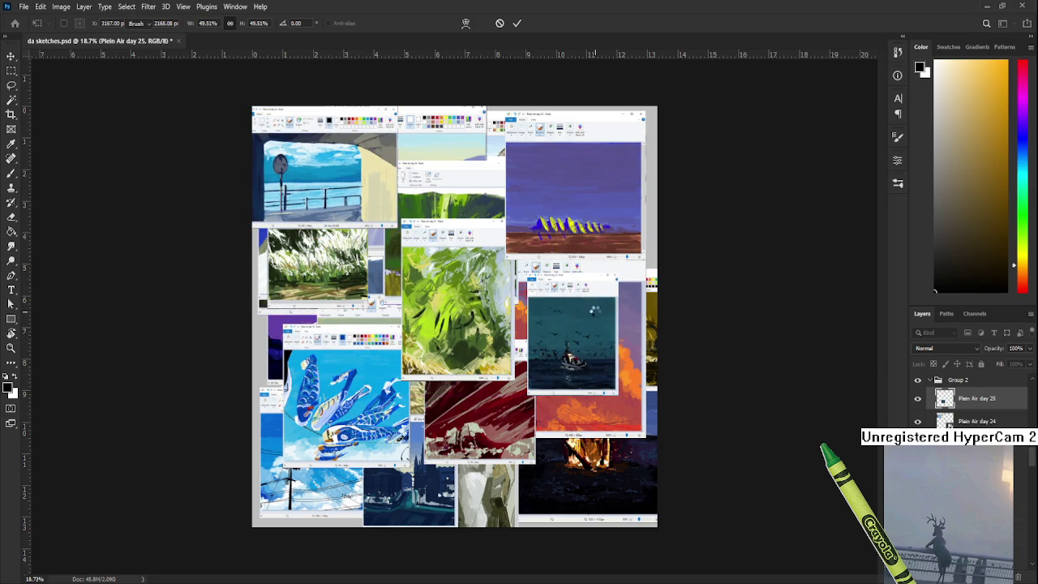
{"action": "key", "text": "Return"}
Step: Add day 26 at ~45% lower middle and the day 27 cloud painting upper left
{"action": "left_click_drag", "start_coordinate": [572, 198], "coordinate": [441, 332]}
{"action": "left_click_drag", "start_coordinate": [390, 391], "coordinate": [476, 481]}
{"action": "key", "text": "Return"}
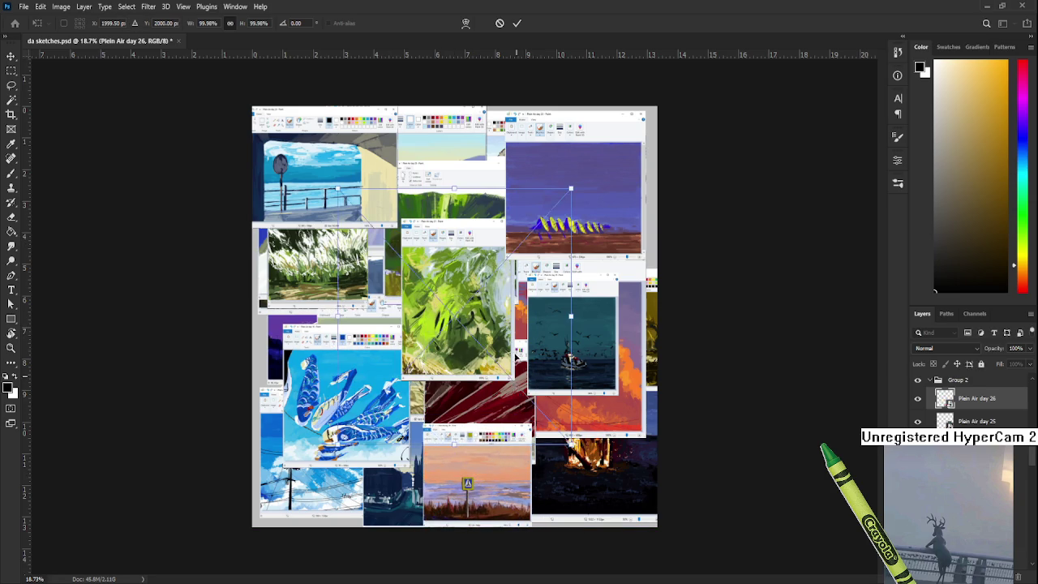
{"action": "left_click_drag", "start_coordinate": [573, 190], "coordinate": [475, 291]}
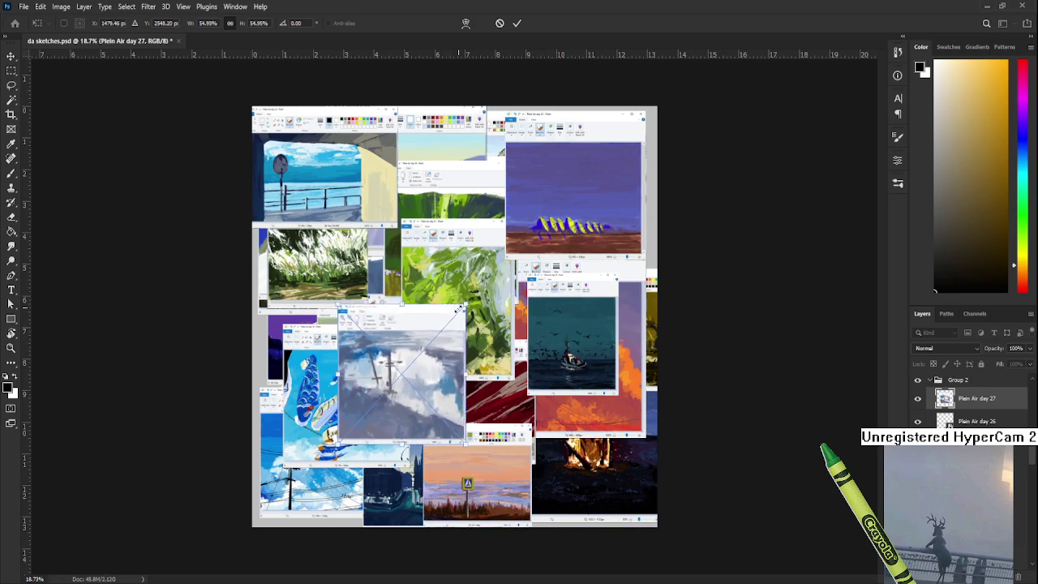
{"action": "left_click_drag", "start_coordinate": [422, 361], "coordinate": [402, 210]}
{"action": "key", "text": "Return"}
Step: Switch to the Eraser and scroll down the Layers panel to the lowest collage layer
{"action": "key", "text": "e"}
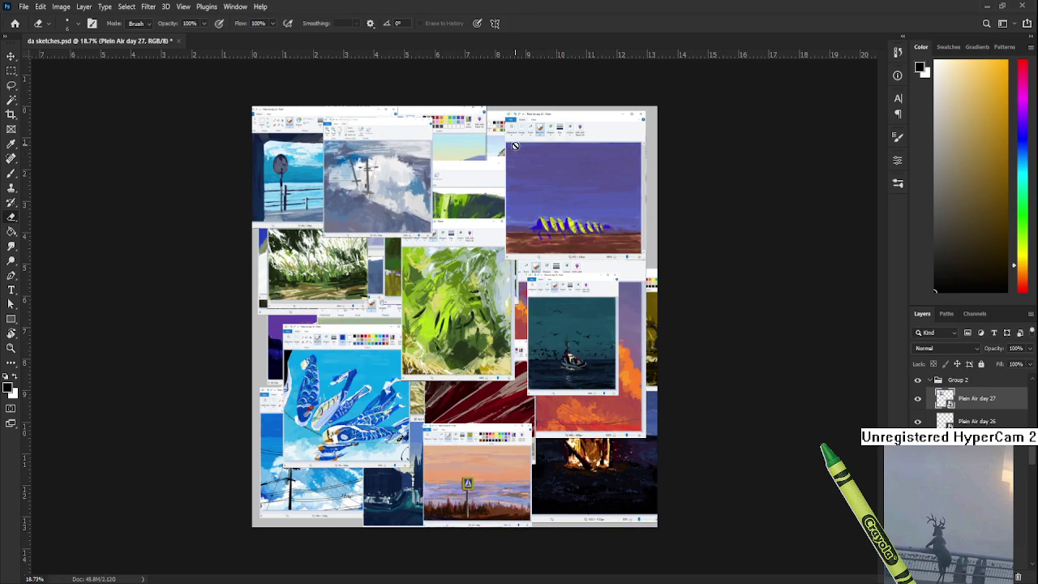
{"action": "scroll", "coordinate": [462, 316], "scroll_direction": "up", "scroll_amount": 1}
{"action": "scroll", "coordinate": [463, 316], "scroll_direction": "down", "scroll_amount": 2}
{"action": "scroll", "coordinate": [973, 401], "scroll_direction": "down", "scroll_amount": 2}
{"action": "scroll", "coordinate": [973, 401], "scroll_direction": "down", "scroll_amount": 5}
{"action": "scroll", "coordinate": [973, 401], "scroll_direction": "down", "scroll_amount": 5}
{"action": "scroll", "coordinate": [973, 401], "scroll_direction": "down", "scroll_amount": 5}
{"action": "scroll", "coordinate": [973, 402], "scroll_direction": "down", "scroll_amount": 5}
{"action": "scroll", "coordinate": [973, 401], "scroll_direction": "down", "scroll_amount": 2}
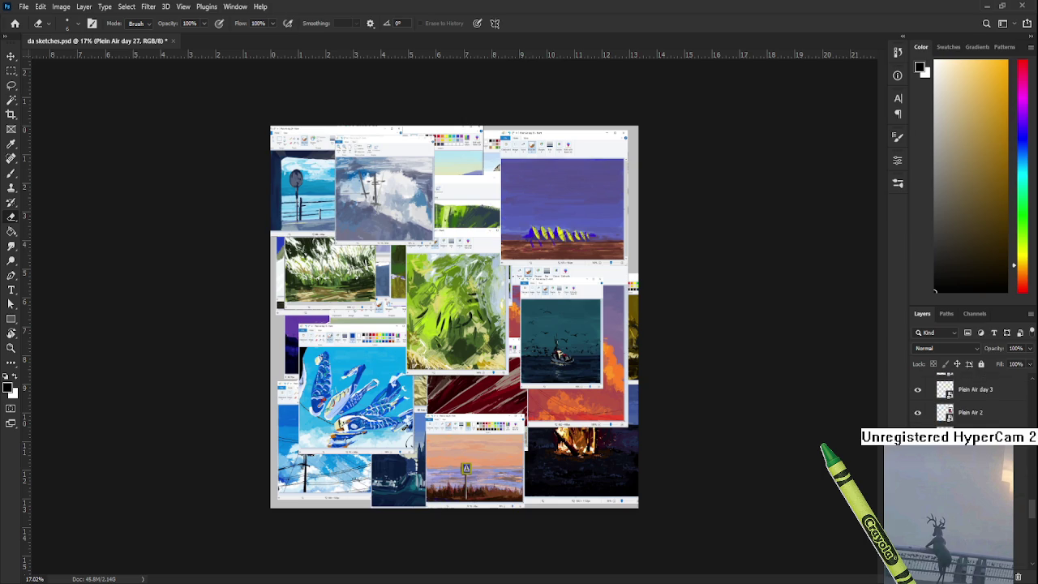
Step: Select all collage layers and scale them to about 75%, shifted up and right
{"action": "left_click", "coordinate": [973, 412], "text": "shift"}
{"action": "key", "text": "ctrl+t"}
{"action": "left_click_drag", "start_coordinate": [663, 126], "coordinate": [562, 232]}
{"action": "mouse_move", "coordinate": [446, 393]}
{"action": "left_mouse_down"}
{"action": "mouse_move", "coordinate": [488, 337]}
{"action": "mouse_move", "coordinate": [488, 350]}
{"action": "left_mouse_up"}
{"action": "key", "text": "Return"}
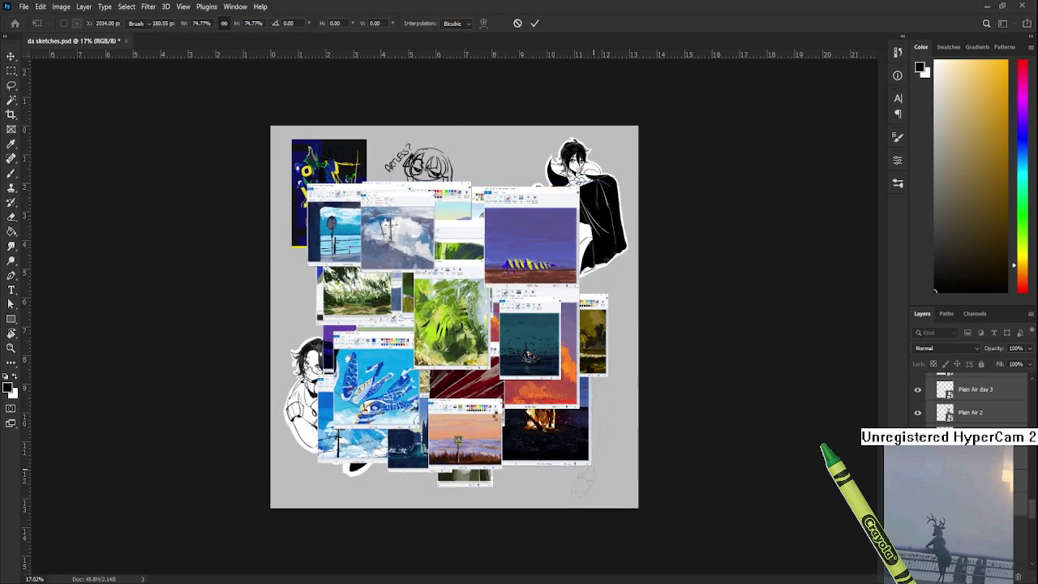
Step: Zoom and pan rightward across the collage of Paint plein-air screenshots
{"action": "key", "text": "e"}
{"action": "scroll", "coordinate": [482, 394], "scroll_direction": "up", "scroll_amount": 3}
{"action": "scroll", "coordinate": [482, 394], "scroll_direction": "up", "scroll_amount": 1}
{"action": "scroll", "coordinate": [483, 385], "scroll_direction": "up", "scroll_amount": 2}
{"action": "scroll", "coordinate": [484, 373], "scroll_direction": "down", "scroll_amount": 2}
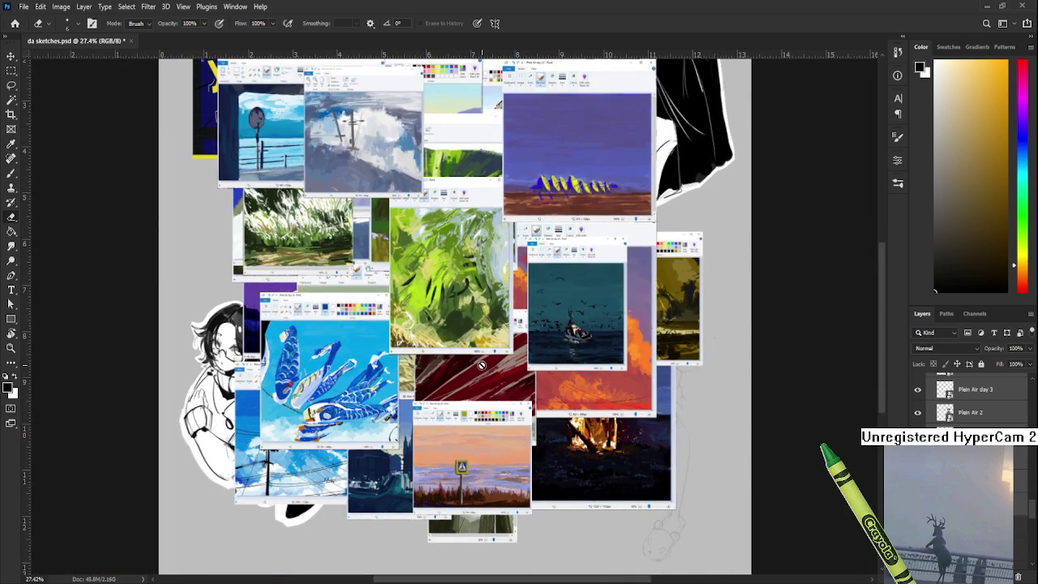
{"action": "scroll", "coordinate": [483, 370], "scroll_direction": "up", "scroll_amount": 1}
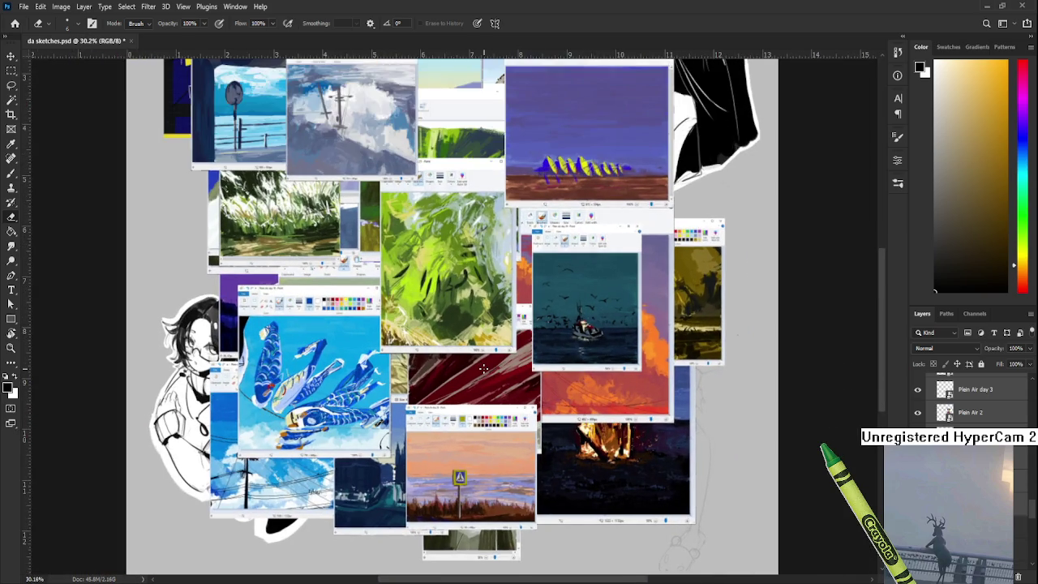
{"action": "scroll", "coordinate": [483, 369], "scroll_direction": "up", "scroll_amount": 1}
{"action": "left_click_drag", "start_coordinate": [484, 370], "coordinate": [525, 359]}
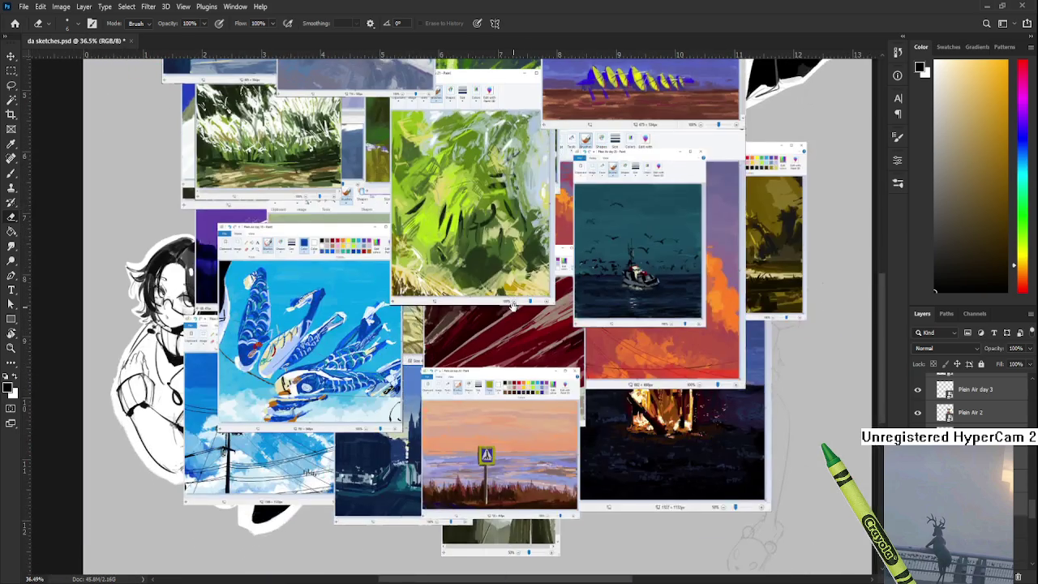
{"action": "left_click_drag", "start_coordinate": [356, 306], "coordinate": [408, 306]}
{"action": "scroll", "coordinate": [408, 306], "scroll_direction": "up", "scroll_amount": 3}
{"action": "scroll", "coordinate": [408, 306], "scroll_direction": "up", "scroll_amount": 2}
{"action": "scroll", "coordinate": [408, 306], "scroll_direction": "down", "scroll_amount": 2}
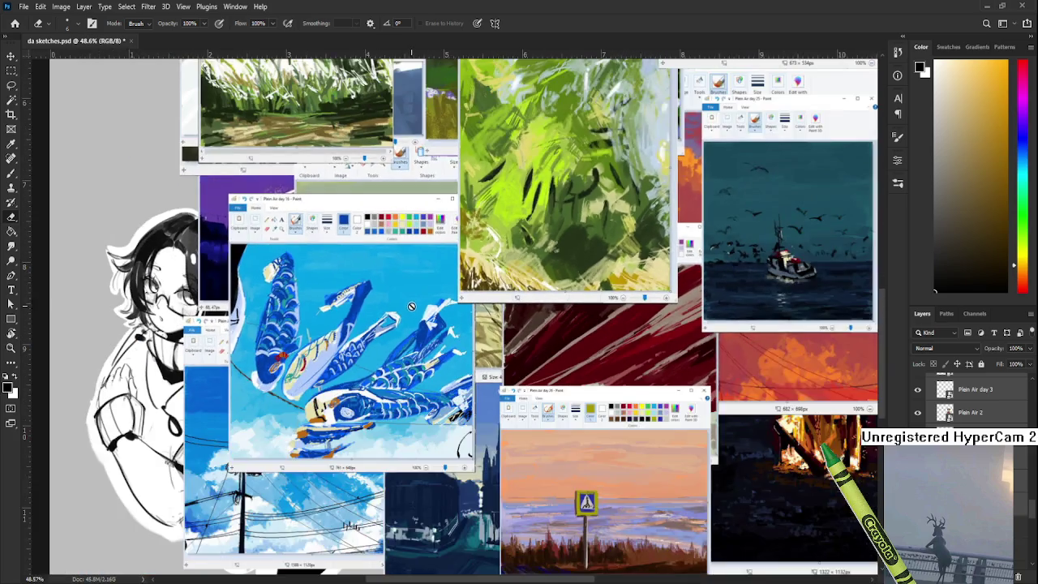
{"action": "scroll", "coordinate": [408, 306], "scroll_direction": "down", "scroll_amount": 2}
{"action": "scroll", "coordinate": [408, 306], "scroll_direction": "down", "scroll_amount": 2}
{"action": "scroll", "coordinate": [461, 217], "scroll_direction": "up", "scroll_amount": 2}
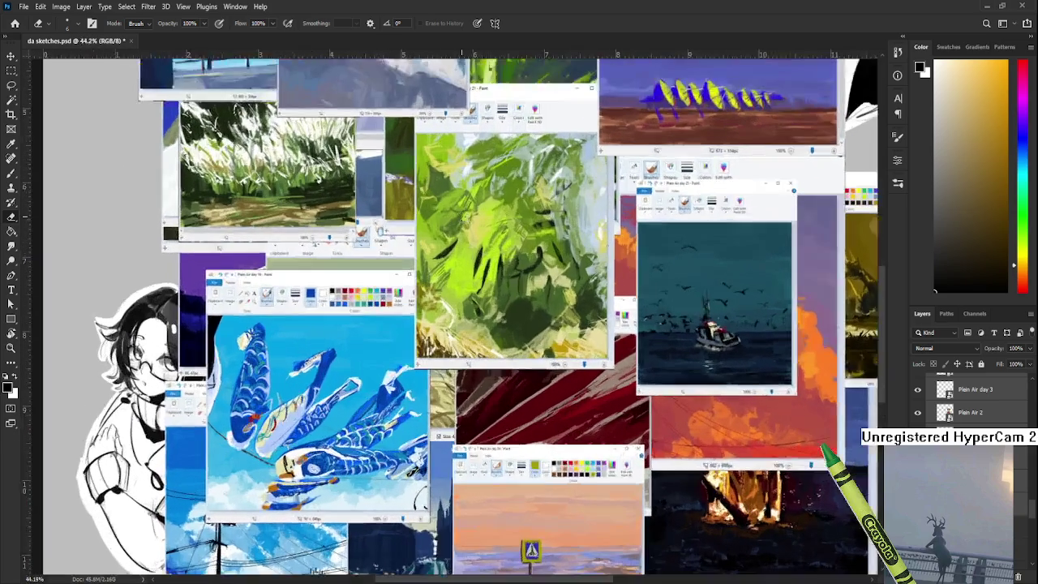
{"action": "scroll", "coordinate": [519, 266], "scroll_direction": "down", "scroll_amount": 1}
{"action": "scroll", "coordinate": [519, 266], "scroll_direction": "down", "scroll_amount": 2}
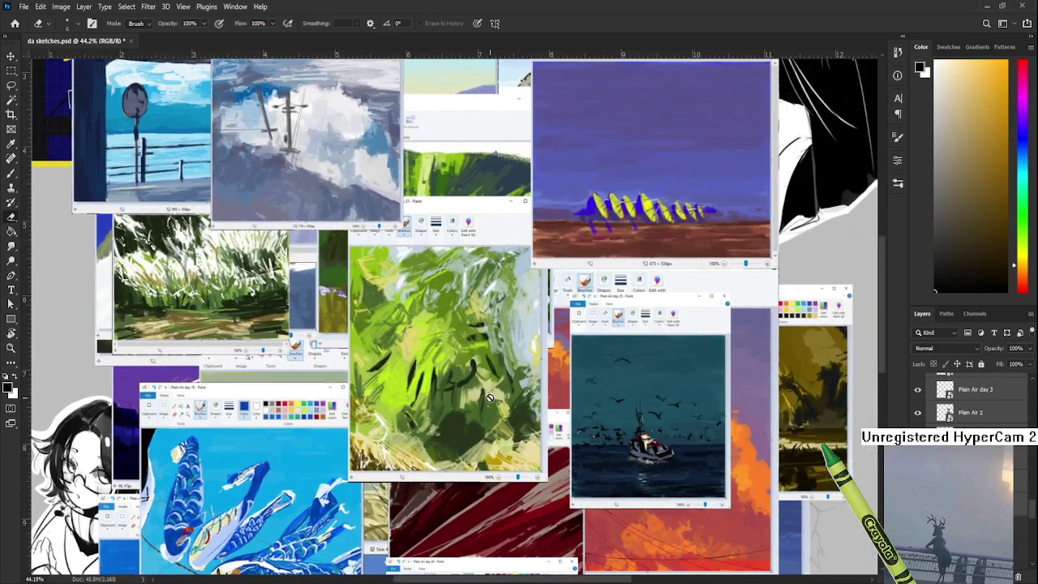
{"action": "scroll", "coordinate": [515, 157], "scroll_direction": "down", "scroll_amount": 1}
{"action": "left_click_drag", "start_coordinate": [494, 408], "coordinate": [497, 387]}
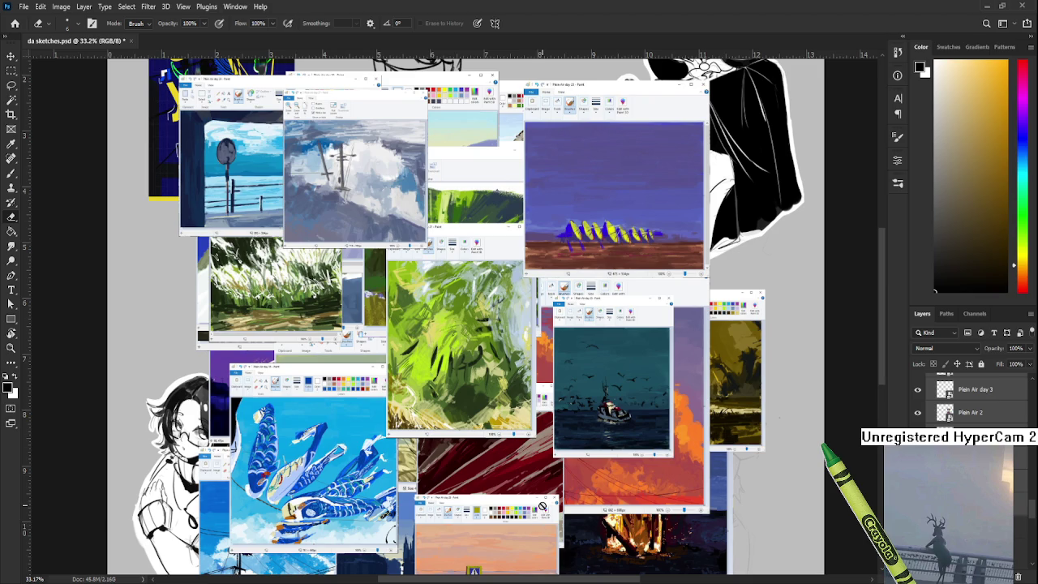
{"action": "scroll", "coordinate": [542, 507], "scroll_direction": "up", "scroll_amount": 2}
{"action": "scroll", "coordinate": [539, 483], "scroll_direction": "up", "scroll_amount": 3}
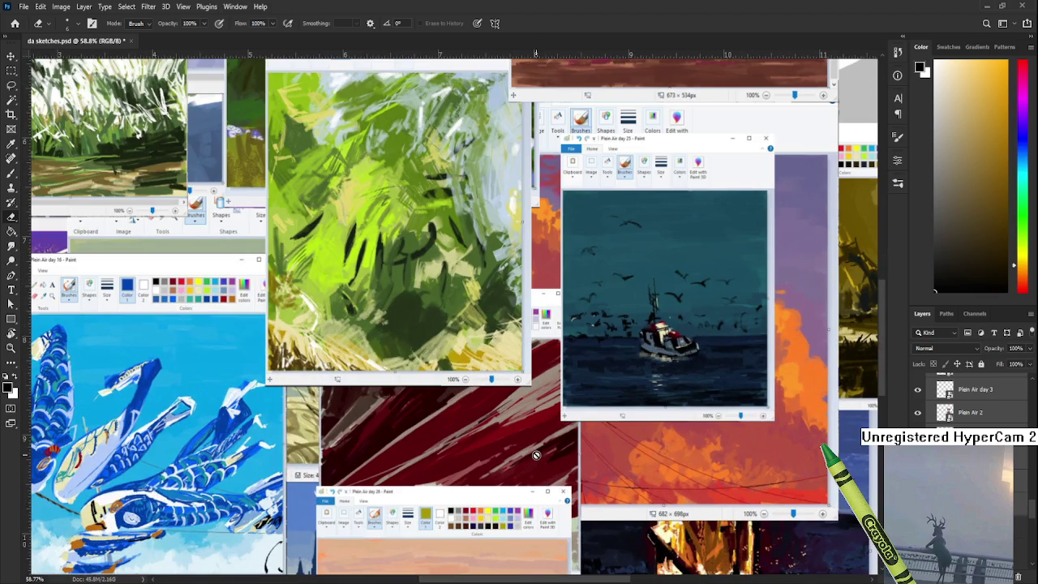
{"action": "scroll", "coordinate": [535, 456], "scroll_direction": "down", "scroll_amount": 1}
{"action": "scroll", "coordinate": [519, 450], "scroll_direction": "down", "scroll_amount": 3}
{"action": "scroll", "coordinate": [506, 444], "scroll_direction": "down", "scroll_amount": 1}
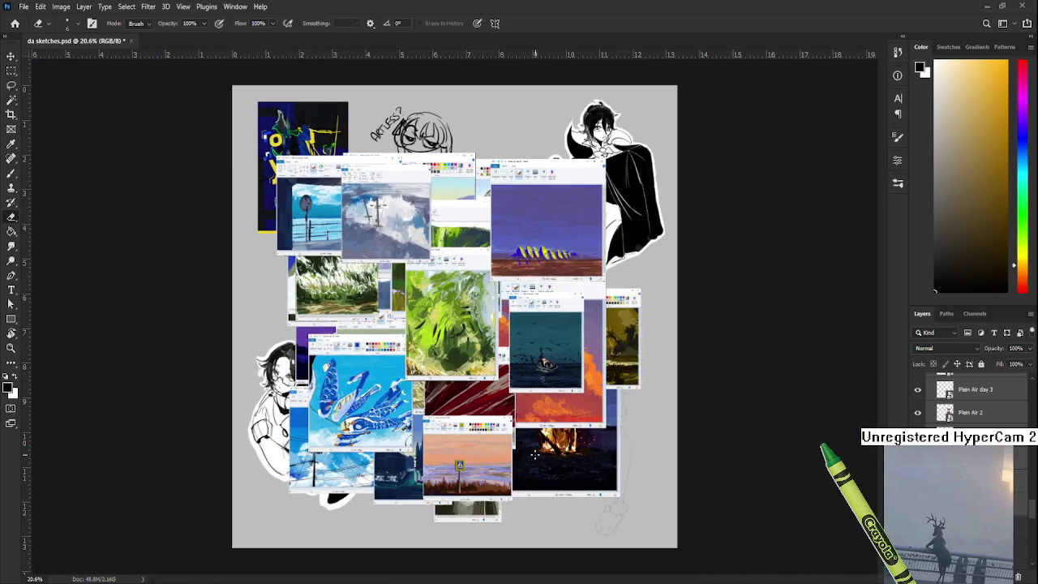
{"action": "scroll", "coordinate": [503, 438], "scroll_direction": "up", "scroll_amount": 1}
{"action": "scroll", "coordinate": [487, 406], "scroll_direction": "up", "scroll_amount": 1}
{"action": "scroll", "coordinate": [471, 365], "scroll_direction": "up", "scroll_amount": 1}
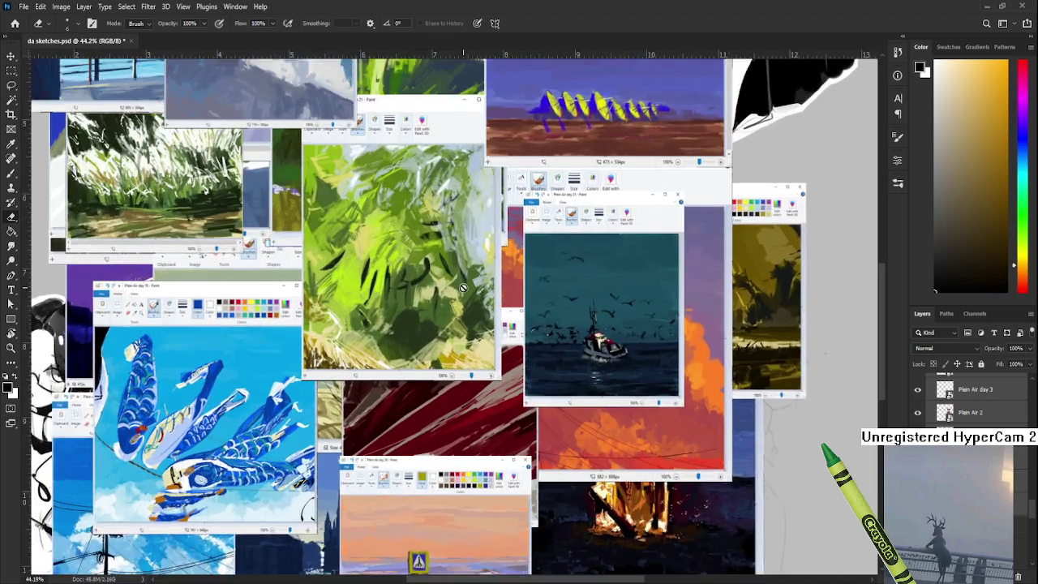
{"action": "scroll", "coordinate": [450, 317], "scroll_direction": "up", "scroll_amount": 1}
{"action": "scroll", "coordinate": [441, 296], "scroll_direction": "up", "scroll_amount": 1}
{"action": "scroll", "coordinate": [441, 296], "scroll_direction": "up", "scroll_amount": 1}
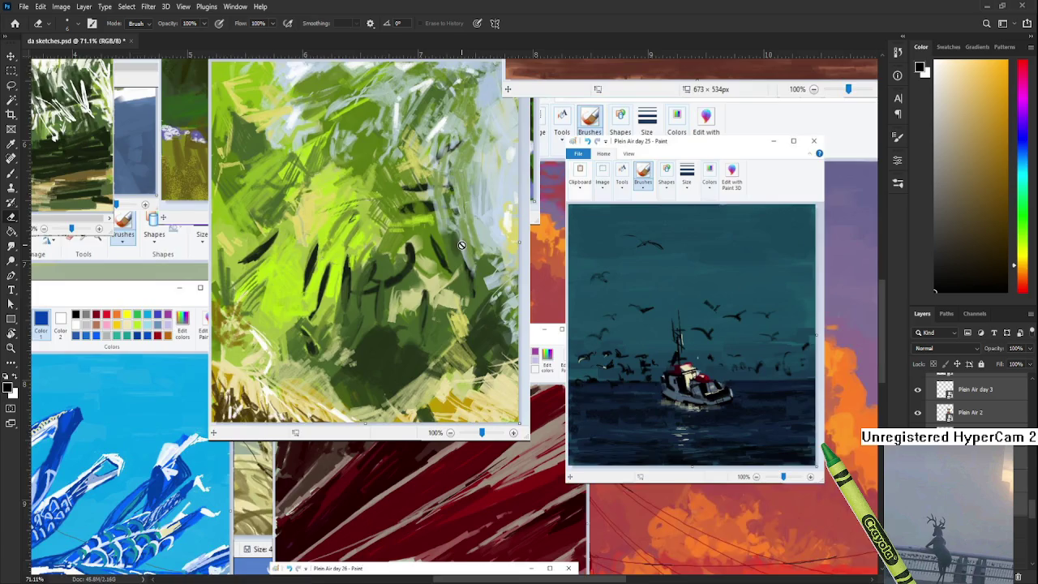
{"action": "scroll", "coordinate": [463, 243], "scroll_direction": "down", "scroll_amount": 1}
{"action": "scroll", "coordinate": [461, 245], "scroll_direction": "down", "scroll_amount": 1}
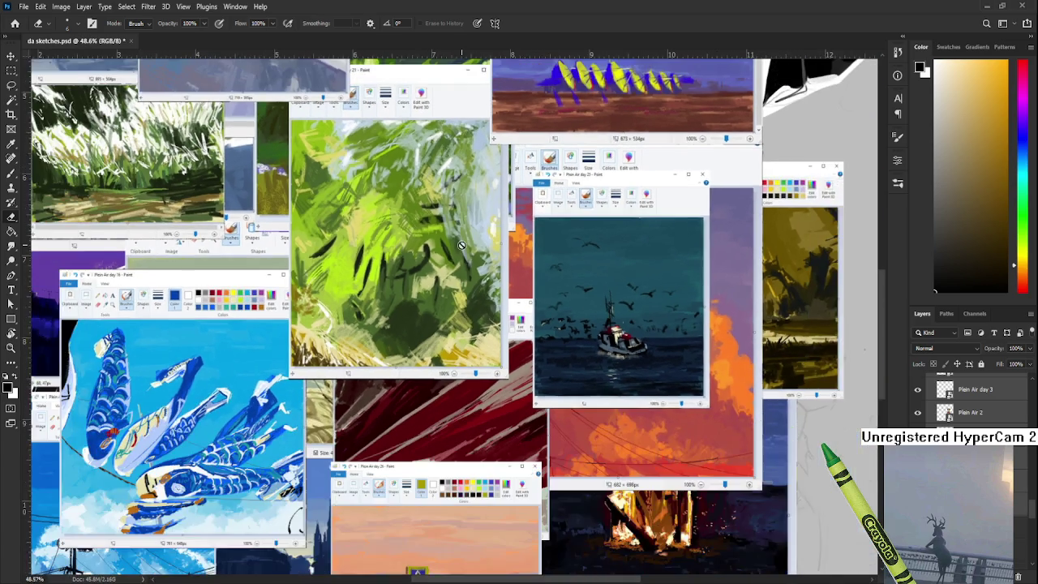
{"action": "scroll", "coordinate": [459, 248], "scroll_direction": "down", "scroll_amount": 1}
{"action": "scroll", "coordinate": [472, 241], "scroll_direction": "down", "scroll_amount": 1}
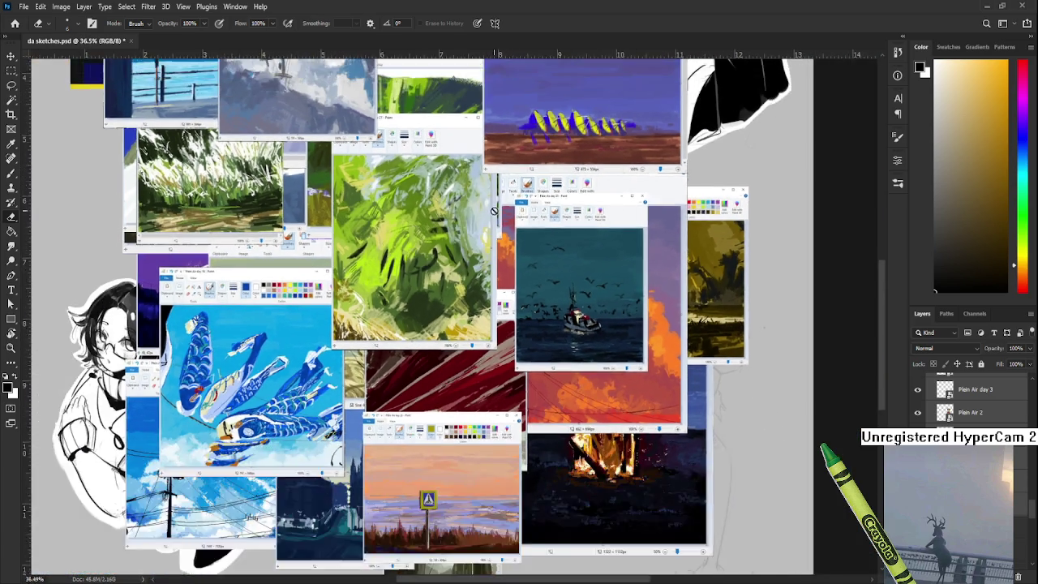
{"action": "scroll", "coordinate": [480, 234], "scroll_direction": "down", "scroll_amount": 1}
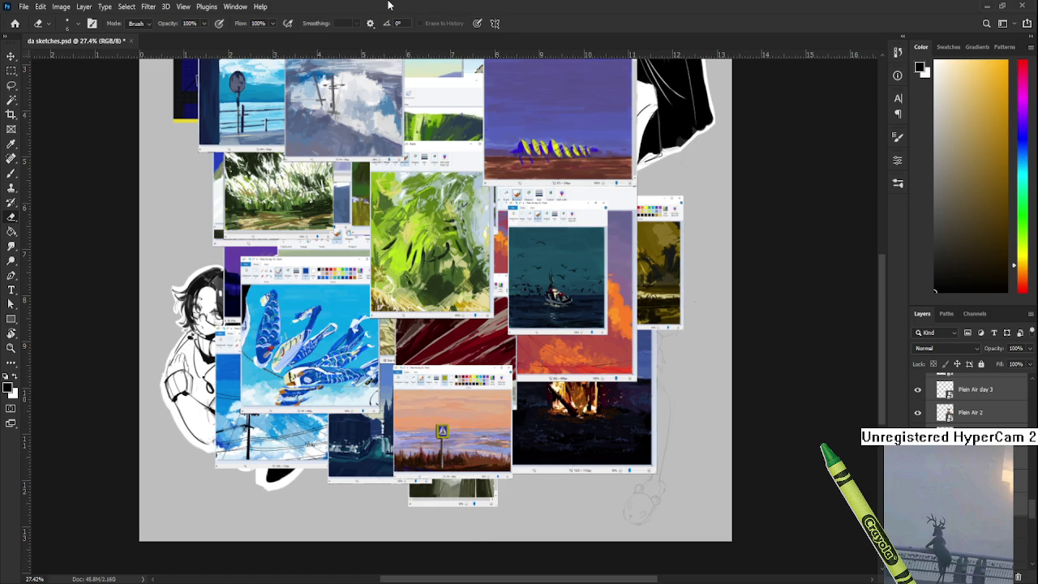
{"action": "scroll", "coordinate": [433, 81], "scroll_direction": "up", "scroll_amount": 2}
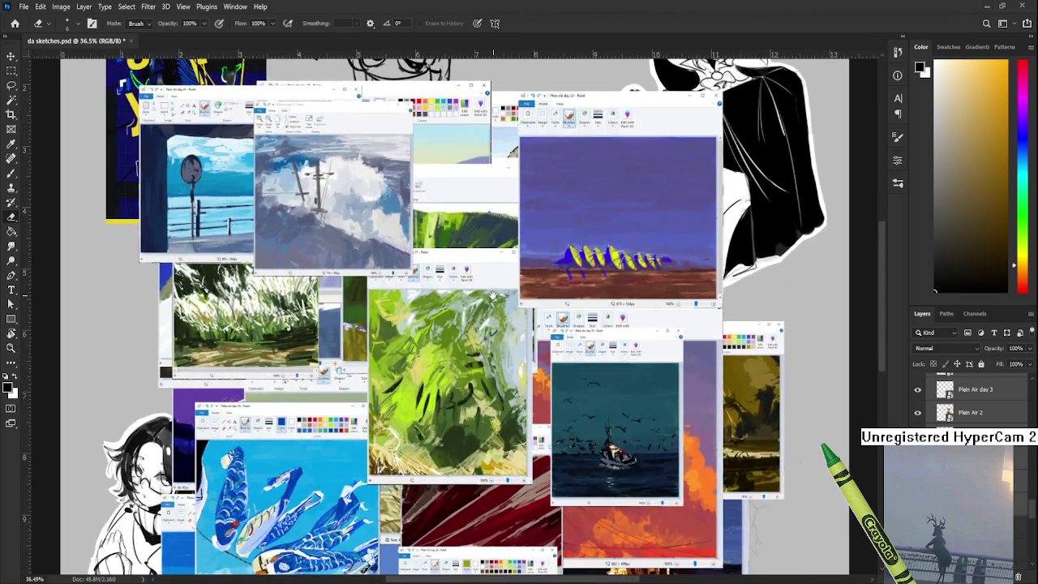
{"action": "scroll", "coordinate": [477, 211], "scroll_direction": "down", "scroll_amount": 2}
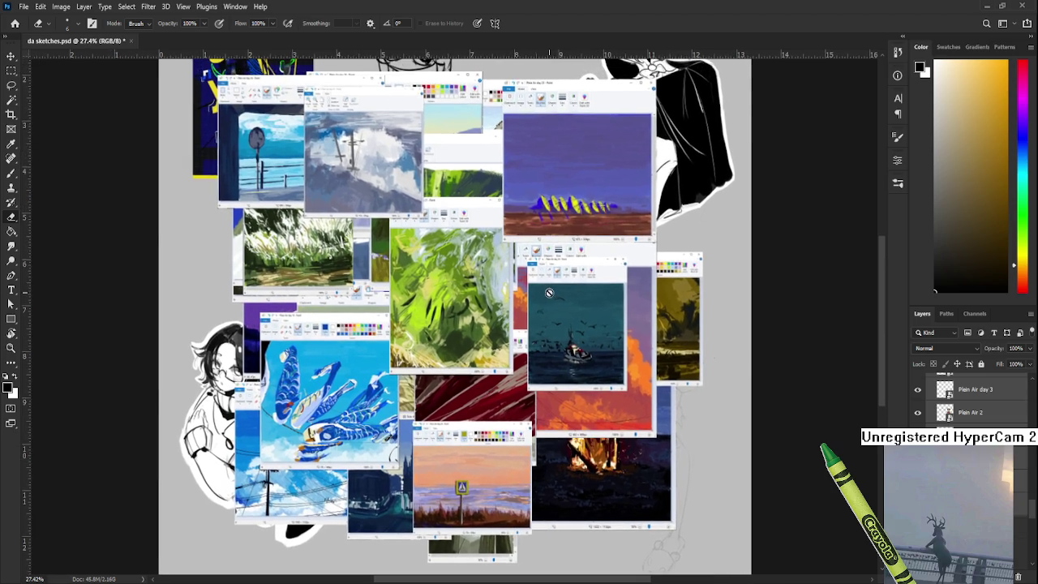
{"action": "scroll", "coordinate": [474, 315], "scroll_direction": "up", "scroll_amount": 2}
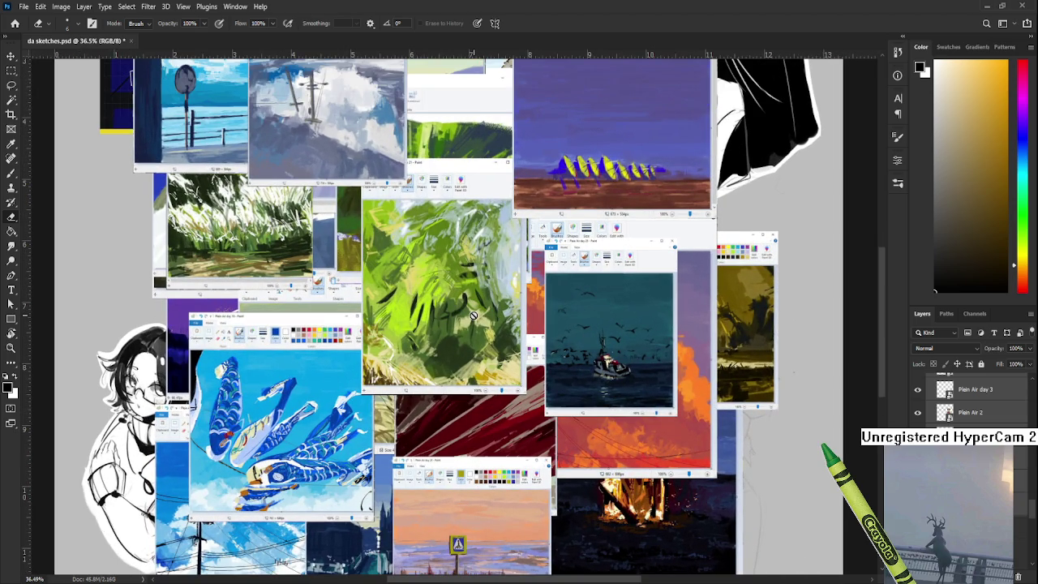
Step: Pan and zoom to inspect the collage's lower, upper and top areas
{"action": "left_click_drag", "start_coordinate": [460, 376], "coordinate": [479, 330]}
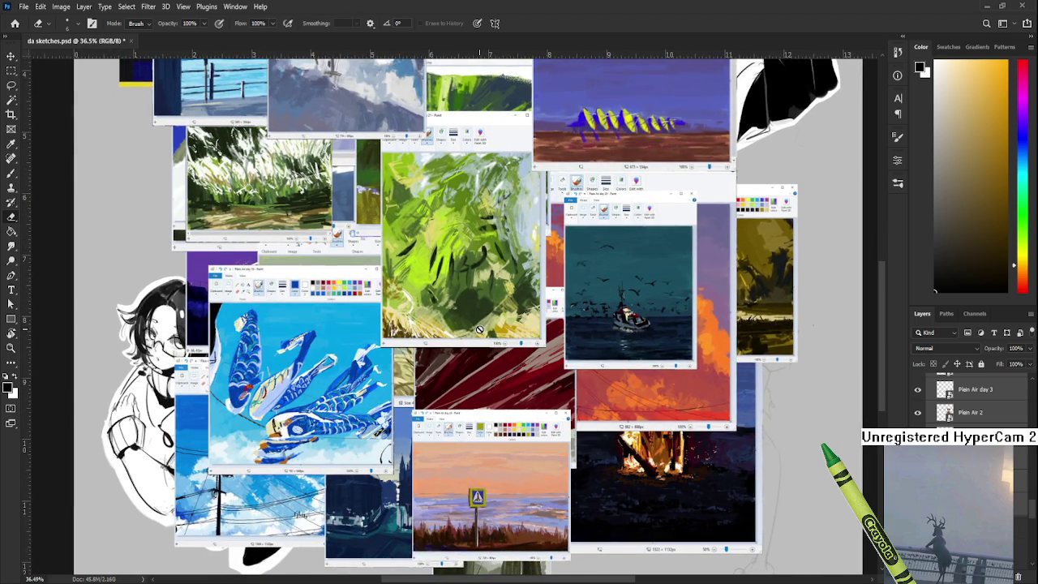
{"action": "scroll", "coordinate": [479, 329], "scroll_direction": "up", "scroll_amount": 1}
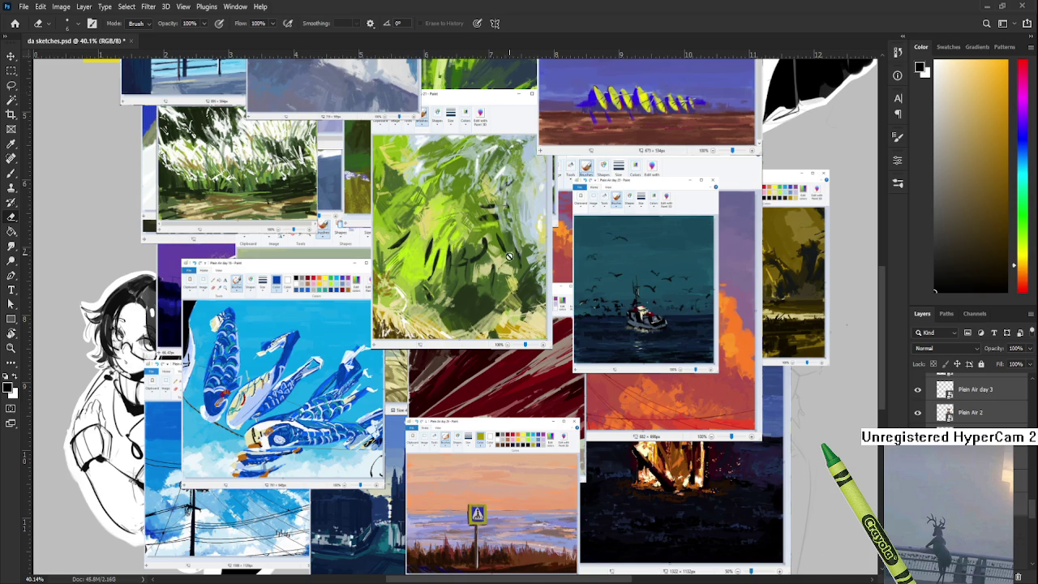
{"action": "scroll", "coordinate": [404, 236], "scroll_direction": "up", "scroll_amount": 1}
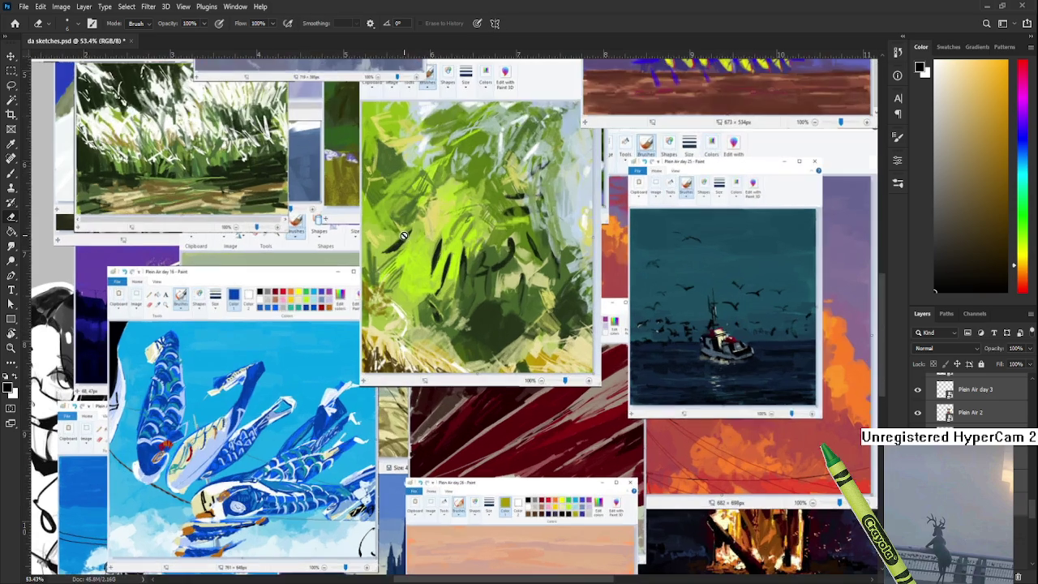
{"action": "scroll", "coordinate": [404, 245], "scroll_direction": "up", "scroll_amount": 1}
{"action": "scroll", "coordinate": [455, 324], "scroll_direction": "up", "scroll_amount": 1}
{"action": "scroll", "coordinate": [367, 389], "scroll_direction": "up", "scroll_amount": 1}
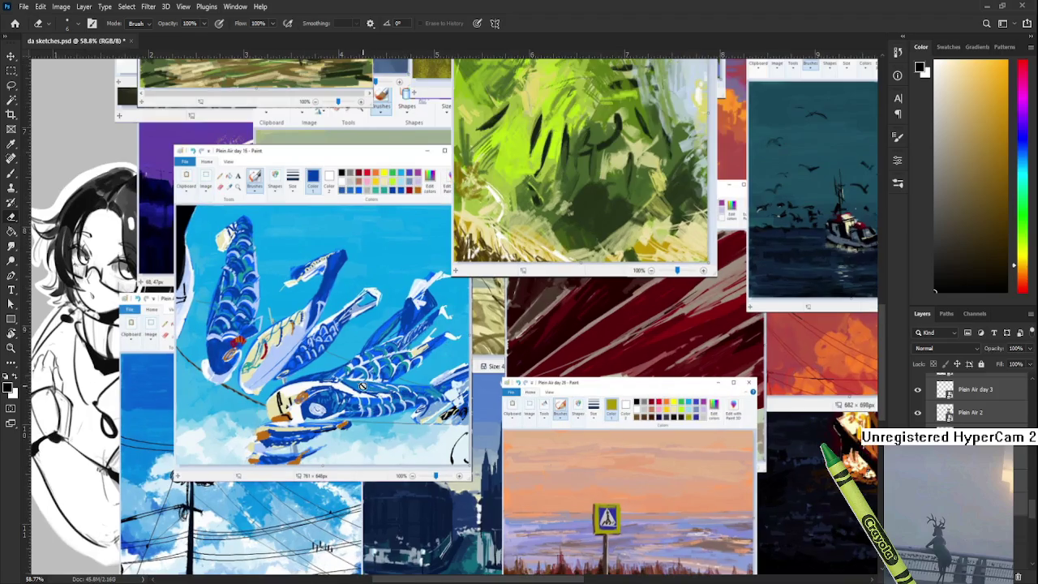
{"action": "scroll", "coordinate": [343, 348], "scroll_direction": "down", "scroll_amount": 1}
{"action": "scroll", "coordinate": [342, 348], "scroll_direction": "down", "scroll_amount": 1}
{"action": "scroll", "coordinate": [349, 344], "scroll_direction": "down", "scroll_amount": 1}
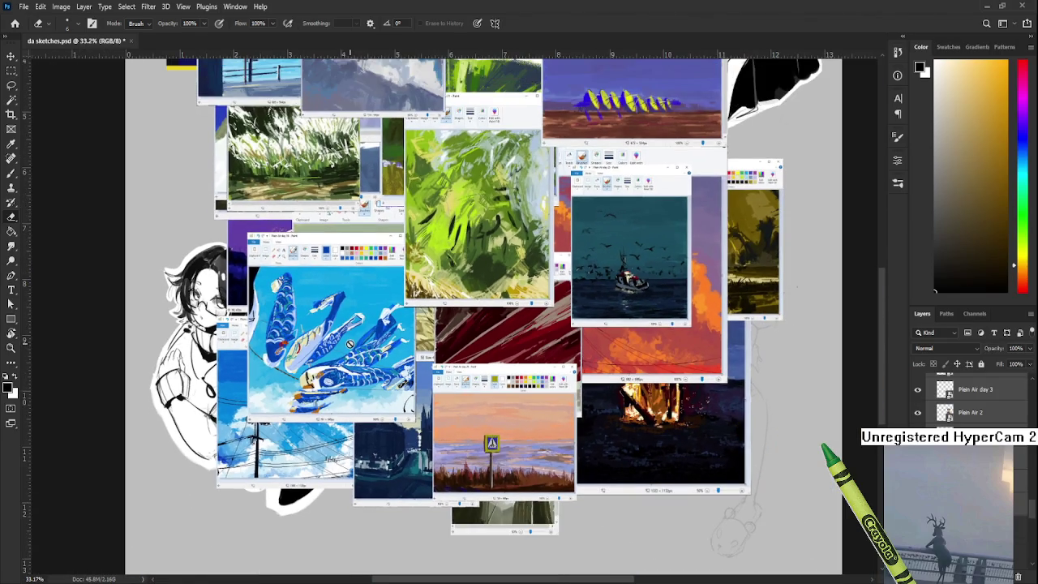
{"action": "left_click_drag", "start_coordinate": [399, 292], "coordinate": [397, 251]}
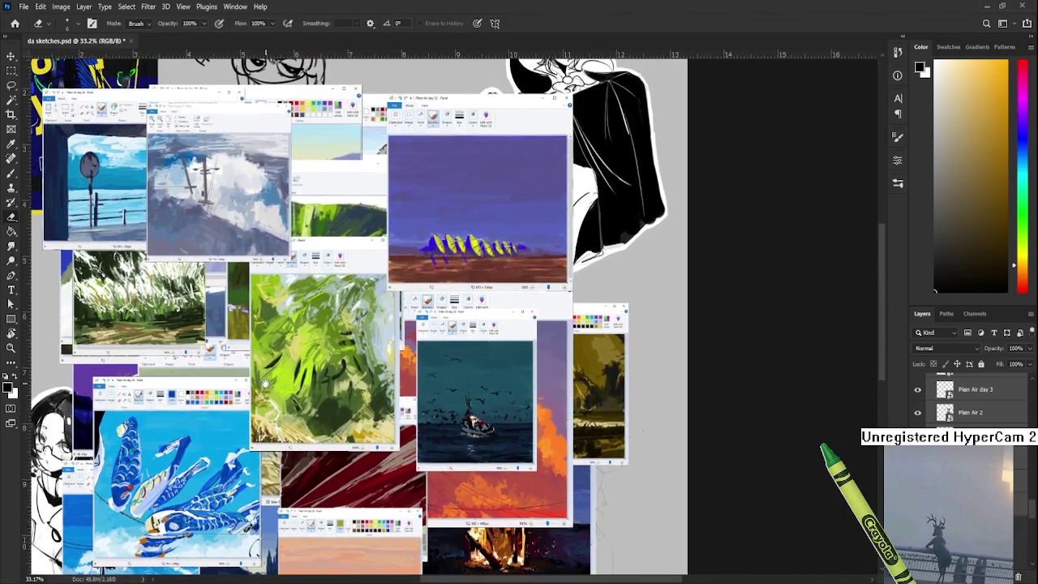
{"action": "scroll", "coordinate": [387, 261], "scroll_direction": "up", "scroll_amount": 2}
{"action": "scroll", "coordinate": [349, 272], "scroll_direction": "up", "scroll_amount": 2}
{"action": "scroll", "coordinate": [330, 276], "scroll_direction": "up", "scroll_amount": 2}
{"action": "scroll", "coordinate": [325, 288], "scroll_direction": "down", "scroll_amount": 2}
{"action": "scroll", "coordinate": [317, 309], "scroll_direction": "down", "scroll_amount": 1}
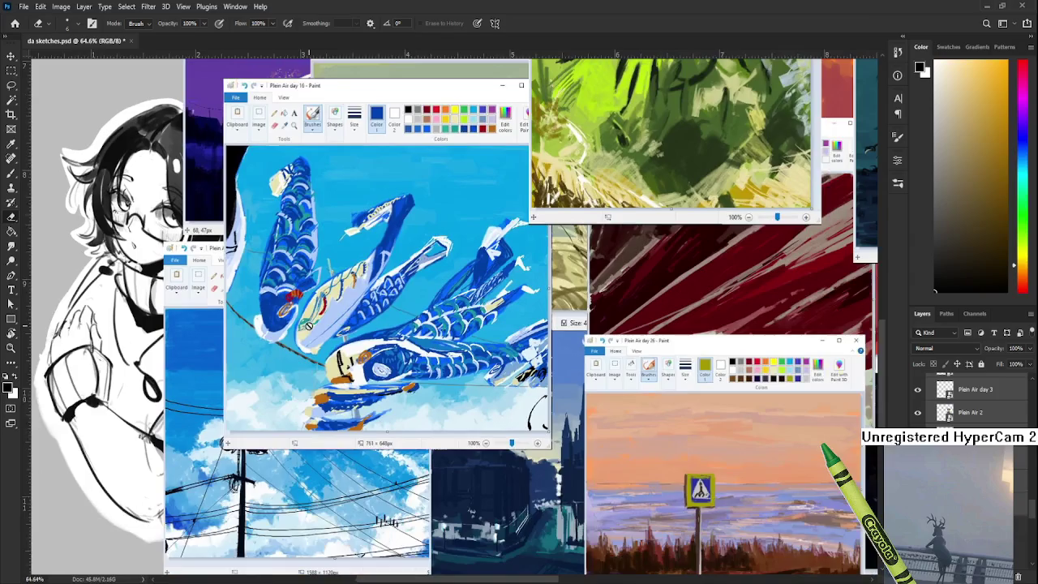
{"action": "scroll", "coordinate": [310, 324], "scroll_direction": "down", "scroll_amount": 1}
{"action": "scroll", "coordinate": [329, 355], "scroll_direction": "down", "scroll_amount": 1}
{"action": "scroll", "coordinate": [357, 332], "scroll_direction": "down", "scroll_amount": 1}
{"action": "scroll", "coordinate": [390, 312], "scroll_direction": "down", "scroll_amount": 1}
{"action": "scroll", "coordinate": [427, 288], "scroll_direction": "down", "scroll_amount": 1}
{"action": "mouse_move", "coordinate": [428, 288]}
{"action": "left_mouse_down"}
{"action": "mouse_move", "coordinate": [399, 336]}
{"action": "mouse_move", "coordinate": [320, 418]}
{"action": "mouse_move", "coordinate": [384, 368]}
{"action": "left_mouse_up"}
{"action": "scroll", "coordinate": [385, 367], "scroll_direction": "down", "scroll_amount": 2}
{"action": "scroll", "coordinate": [478, 471], "scroll_direction": "up", "scroll_amount": 2}
{"action": "scroll", "coordinate": [450, 407], "scroll_direction": "down", "scroll_amount": 3}
{"action": "scroll", "coordinate": [1022, 562], "scroll_direction": "up", "scroll_amount": 2}
{"action": "scroll", "coordinate": [1021, 562], "scroll_direction": "up", "scroll_amount": 2}
{"action": "scroll", "coordinate": [1022, 562], "scroll_direction": "up", "scroll_amount": 1}
{"action": "scroll", "coordinate": [1022, 562], "scroll_direction": "up", "scroll_amount": 2}
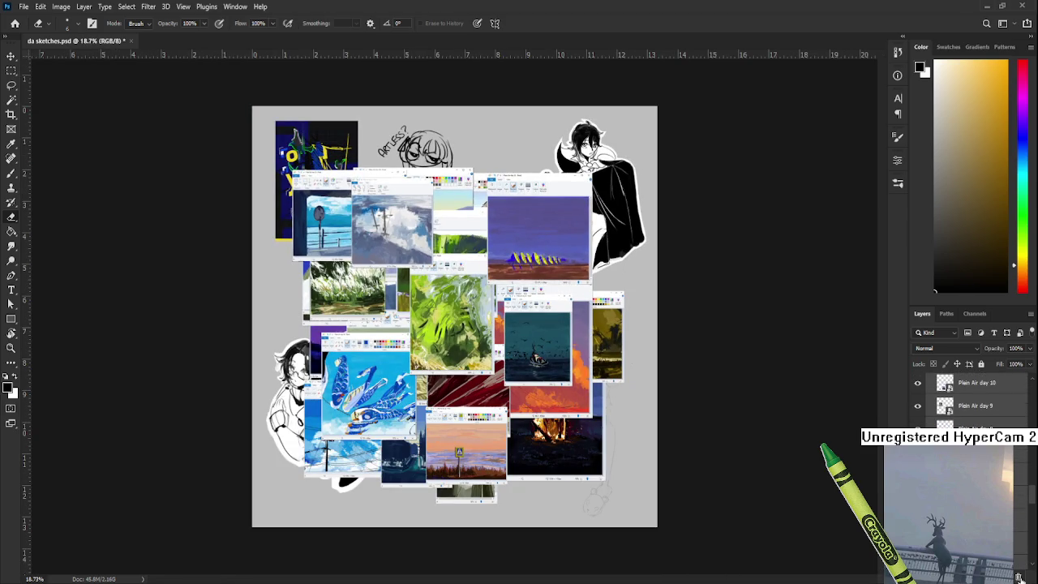
Step: Hide the Plain Air screenshot layers and zoom in centred on the new character's face
{"action": "left_click", "coordinate": [1020, 577]}
{"action": "scroll", "coordinate": [571, 387], "scroll_direction": "up", "scroll_amount": 2}
{"action": "scroll", "coordinate": [571, 373], "scroll_direction": "up", "scroll_amount": 2}
{"action": "scroll", "coordinate": [570, 357], "scroll_direction": "up", "scroll_amount": 2}
{"action": "scroll", "coordinate": [570, 333], "scroll_direction": "up", "scroll_amount": 2}
{"action": "left_click_drag", "start_coordinate": [569, 333], "coordinate": [409, 326]}
{"action": "scroll", "coordinate": [408, 328], "scroll_direction": "up", "scroll_amount": 1}
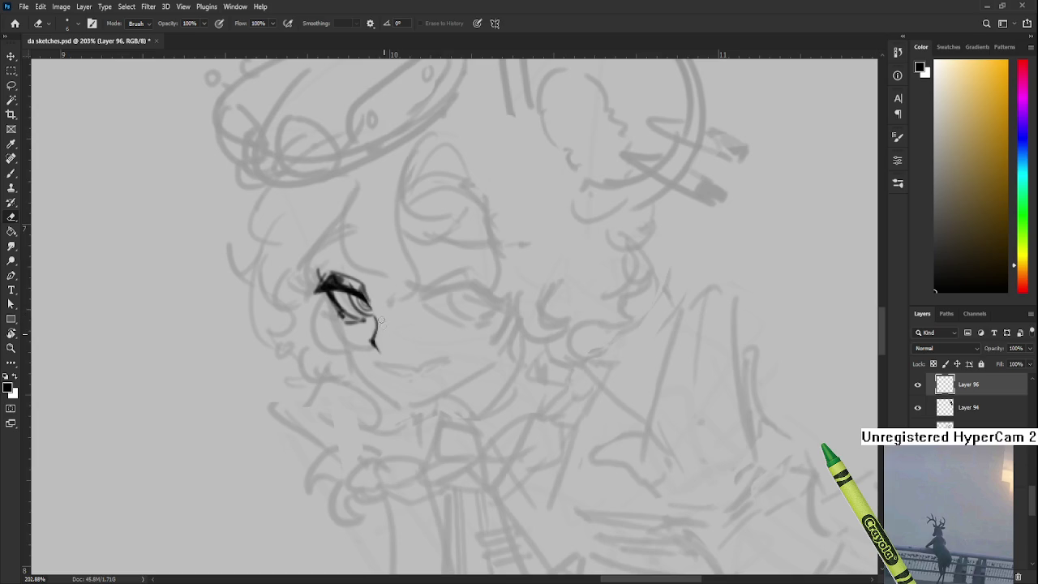
Step: Ink a short mouth line below the eye, redrawing its right side more steeply
{"action": "left_click_drag", "start_coordinate": [370, 361], "coordinate": [376, 341]}
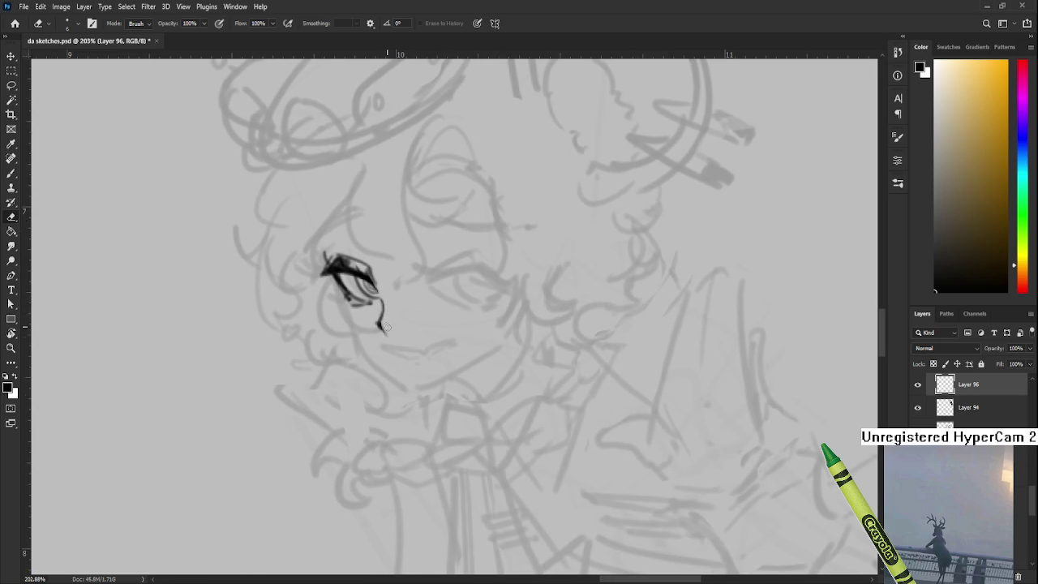
{"action": "key", "text": "b"}
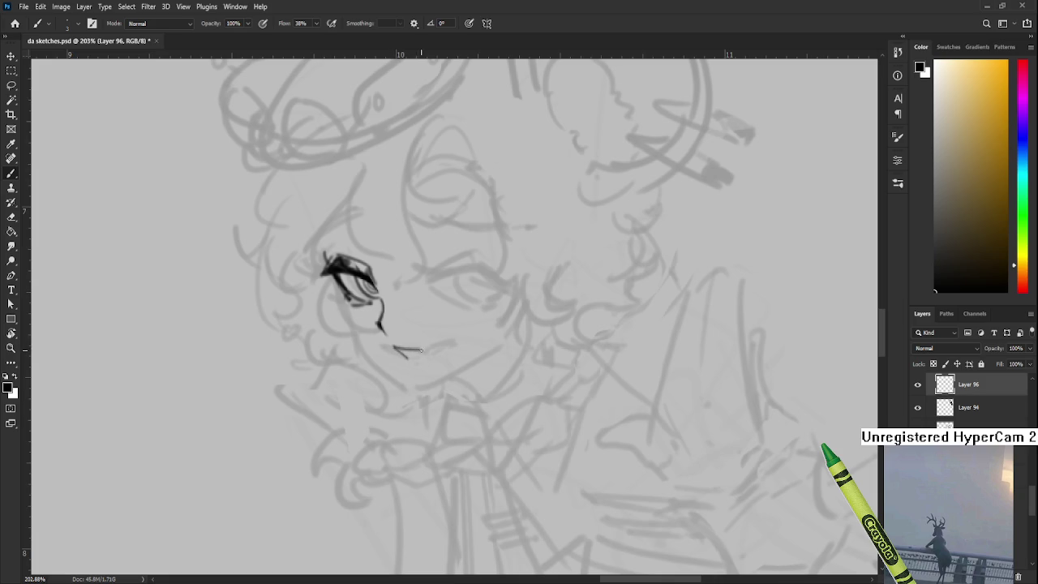
{"action": "left_click_drag", "start_coordinate": [391, 347], "coordinate": [422, 352]}
{"action": "left_click_drag", "start_coordinate": [446, 346], "coordinate": [416, 357]}
{"action": "key", "text": "e"}
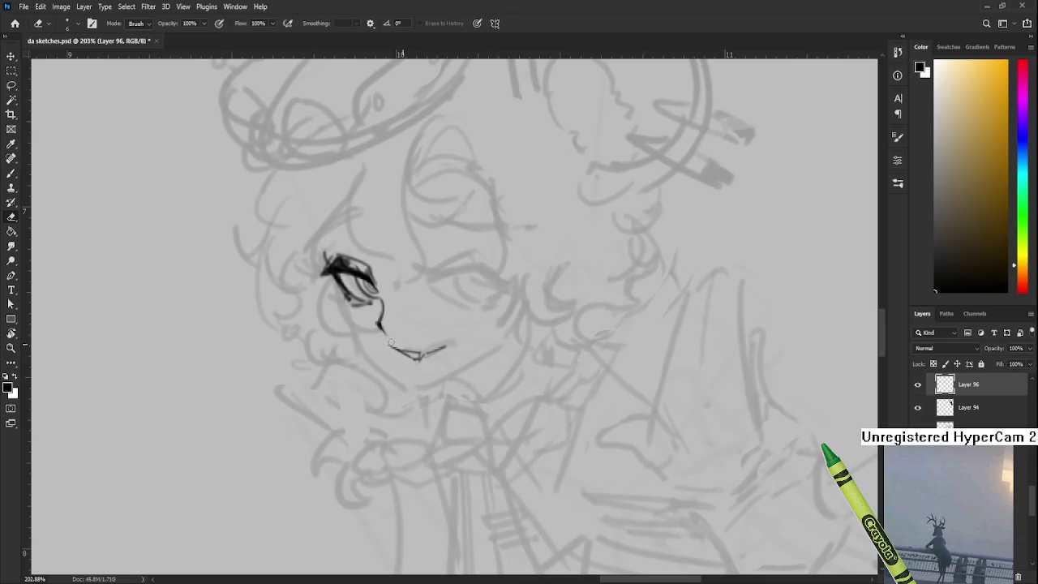
{"action": "key", "text": "b"}
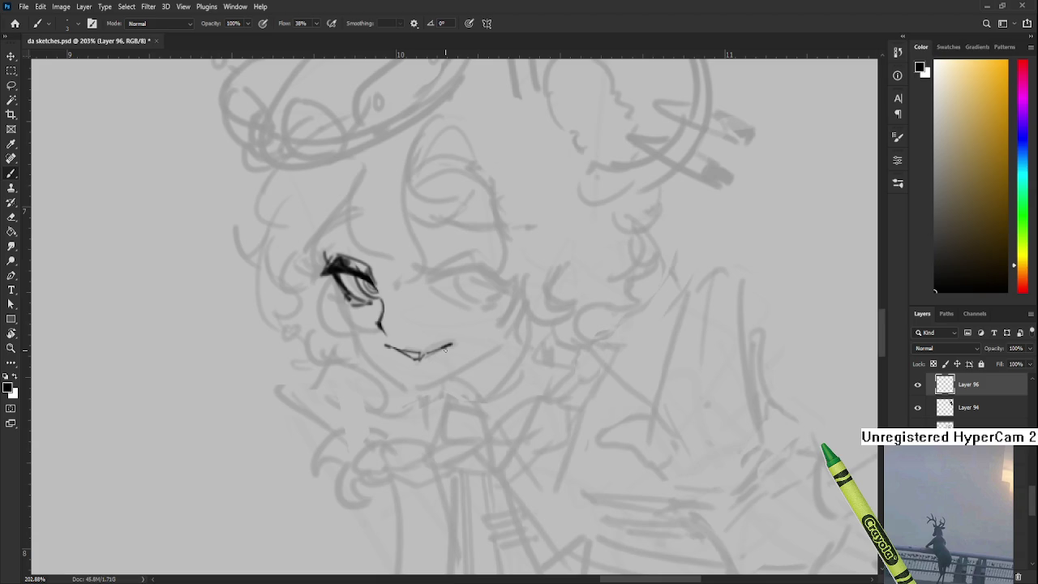
{"action": "key", "text": "e"}
Step: Rotate the canvas view to a new angle around the face and zoom out
{"action": "left_click_drag", "start_coordinate": [445, 349], "coordinate": [404, 318]}
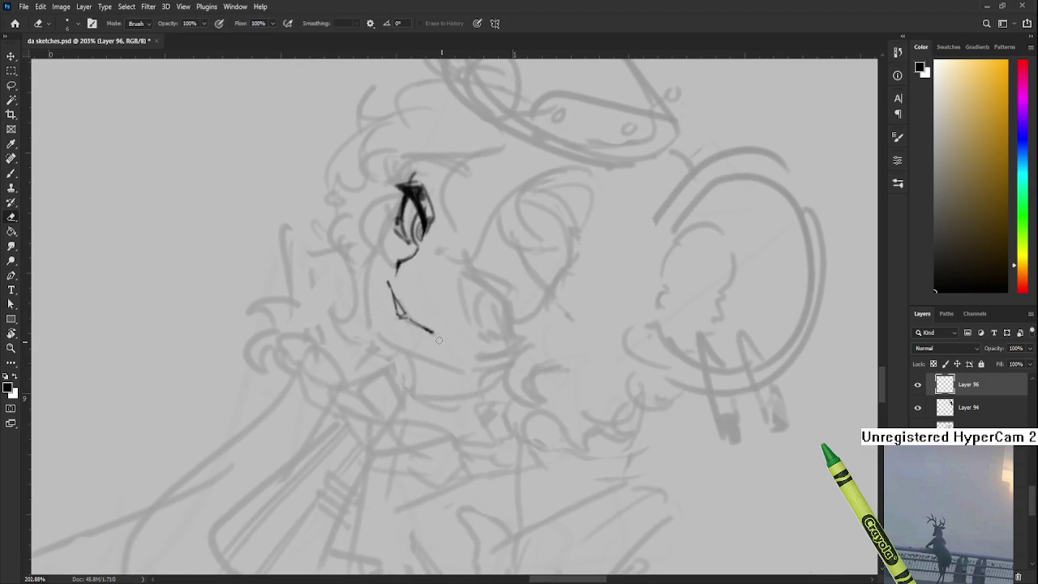
{"action": "key", "text": "r"}
{"action": "left_click_drag", "start_coordinate": [438, 339], "coordinate": [464, 387]}
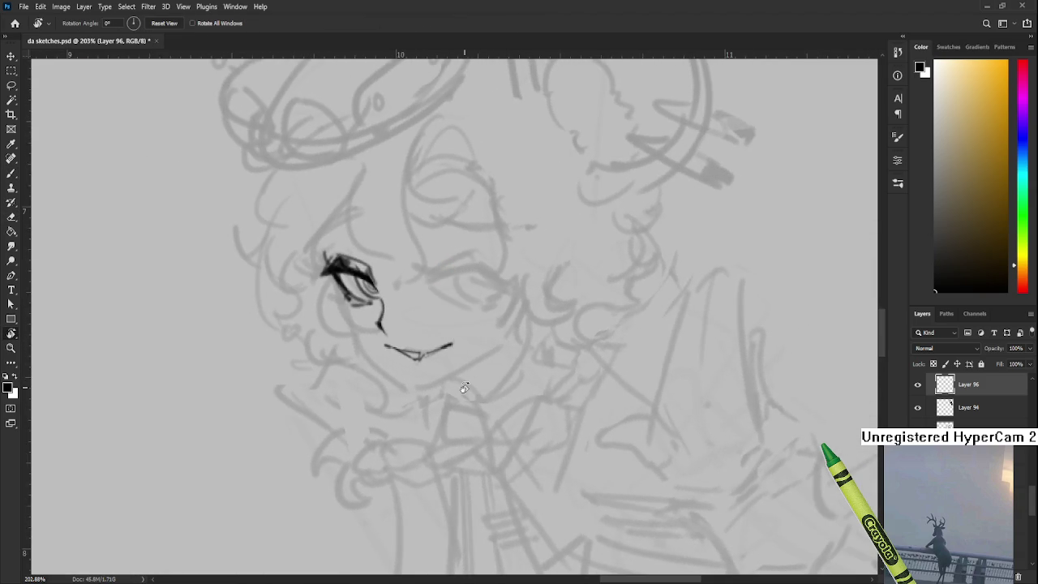
{"action": "scroll", "coordinate": [464, 388], "scroll_direction": "down", "scroll_amount": 3}
{"action": "scroll", "coordinate": [460, 357], "scroll_direction": "down", "scroll_amount": 2}
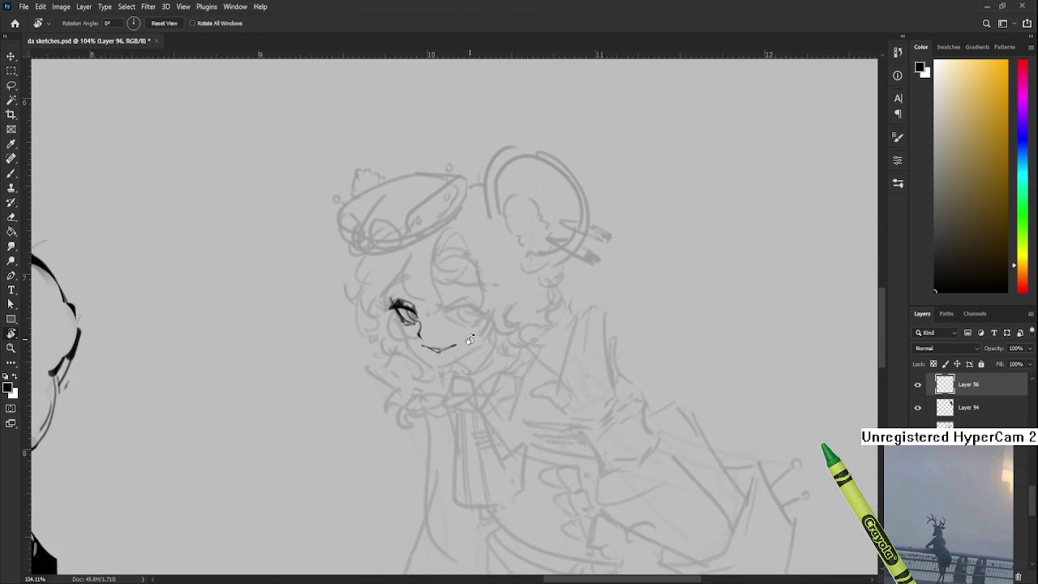
{"action": "left_click_drag", "start_coordinate": [461, 344], "coordinate": [452, 375]}
{"action": "scroll", "coordinate": [452, 375], "scroll_direction": "down", "scroll_amount": 1}
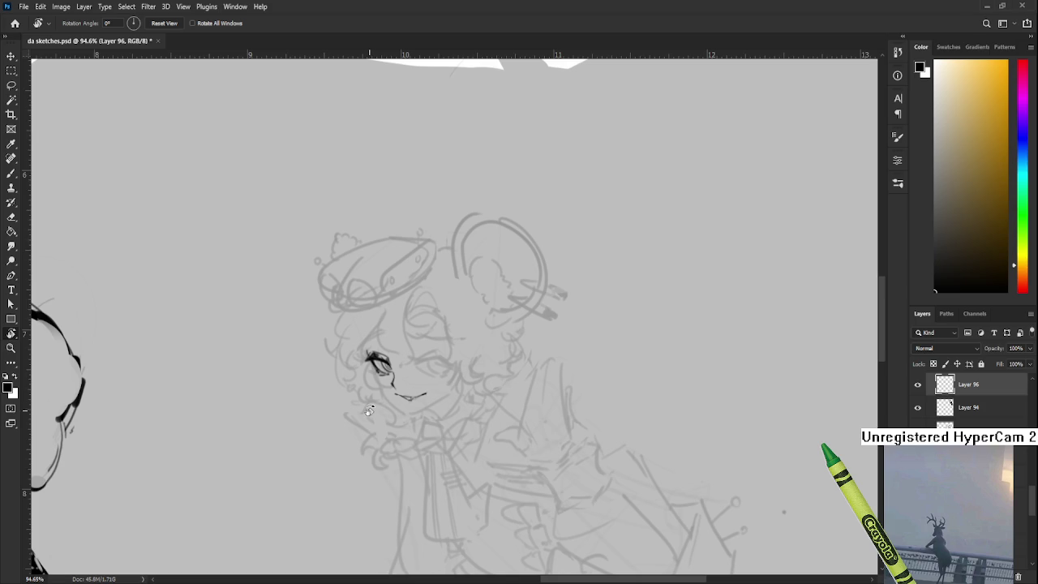
Step: Brush a closed, winking eye arc on the face, comparing versions with undo and redo
{"action": "scroll", "coordinate": [369, 411], "scroll_direction": "up", "scroll_amount": 5}
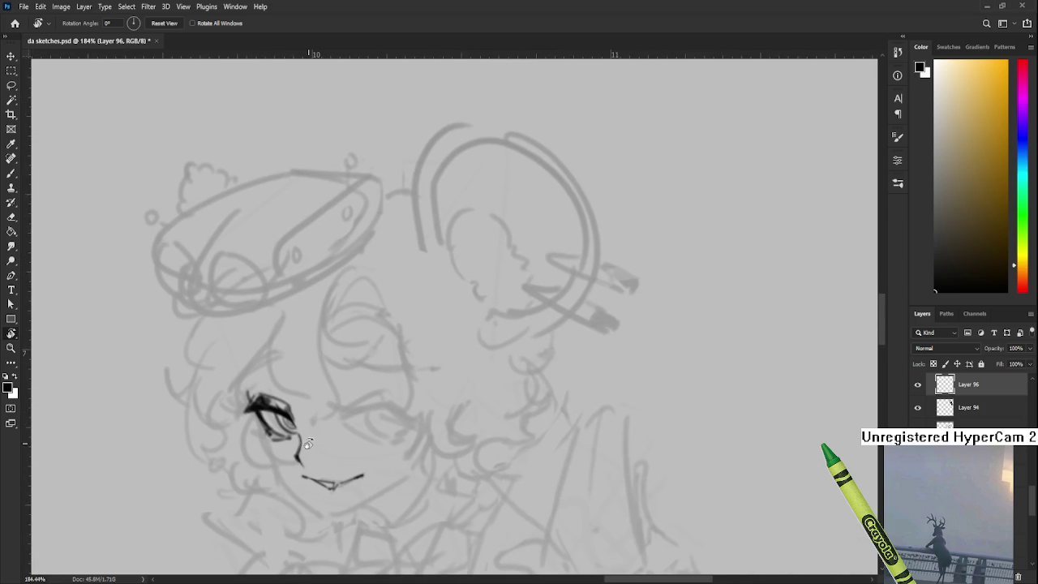
{"action": "left_click_drag", "start_coordinate": [364, 343], "coordinate": [413, 285]}
{"action": "key", "text": "b"}
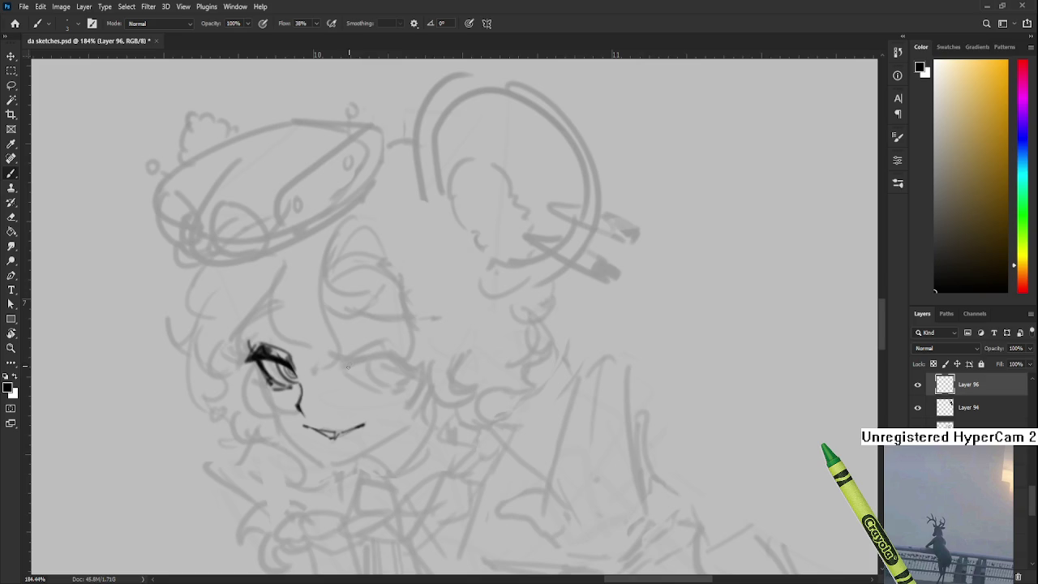
{"action": "left_click_drag", "start_coordinate": [341, 373], "coordinate": [402, 360]}
{"action": "key", "text": "ctrl+z"}
{"action": "mouse_move", "coordinate": [343, 373]}
{"action": "left_mouse_down"}
{"action": "mouse_move", "coordinate": [406, 361]}
{"action": "mouse_move", "coordinate": [370, 362]}
{"action": "mouse_move", "coordinate": [422, 370]}
{"action": "mouse_move", "coordinate": [408, 361]}
{"action": "mouse_move", "coordinate": [420, 375]}
{"action": "left_mouse_up"}
{"action": "key", "text": "ctrl+z"}
{"action": "key", "text": "ctrl+z"}
{"action": "key", "text": "ctrl+z"}
{"action": "key", "text": "ctrl+shift+z"}
{"action": "key", "text": "ctrl+z"}
{"action": "key", "text": "ctrl+shift+z"}
{"action": "key", "text": "ctrl+z"}
{"action": "key", "text": "ctrl+z"}
{"action": "key", "text": "ctrl+z"}
{"action": "key", "text": "ctrl+z"}
{"action": "key", "text": "ctrl+z"}
{"action": "key", "text": "ctrl+z"}
{"action": "key", "text": "ctrl+z"}
{"action": "key", "text": "ctrl+z"}
{"action": "key", "text": "ctrl+z"}
{"action": "key", "text": "ctrl+z"}
{"action": "key", "text": "ctrl+z"}
{"action": "key", "text": "ctrl+z"}
{"action": "key", "text": "ctrl+z"}
Step: Thin the arc's tail with the Eraser, retrace it darker, and sketch a faint line above
{"action": "key", "text": "e"}
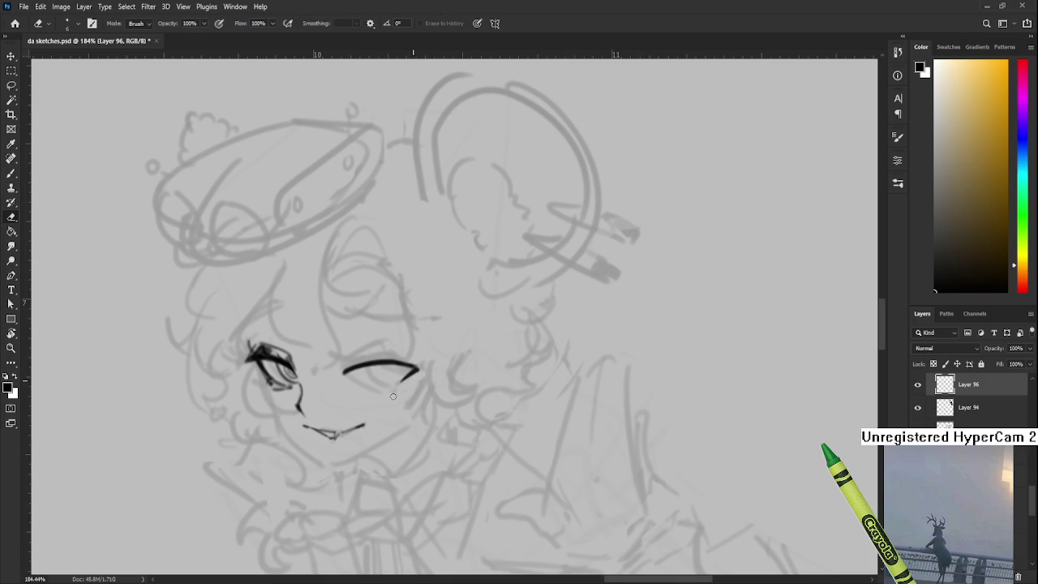
{"action": "left_click_drag", "start_coordinate": [420, 372], "coordinate": [443, 326]}
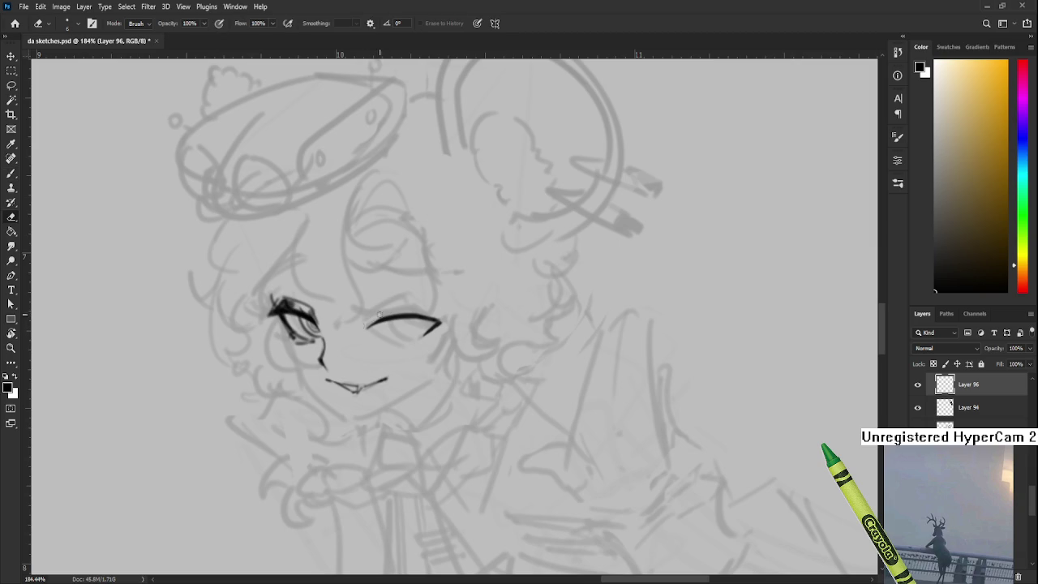
{"action": "key", "text": "b"}
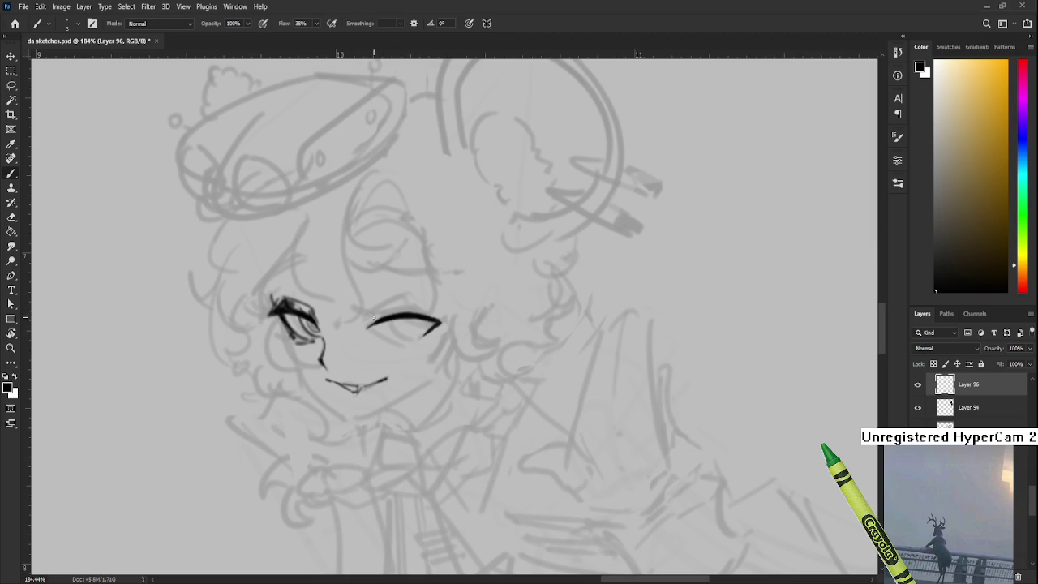
{"action": "left_click_drag", "start_coordinate": [367, 320], "coordinate": [394, 317]}
{"action": "key", "text": "e"}
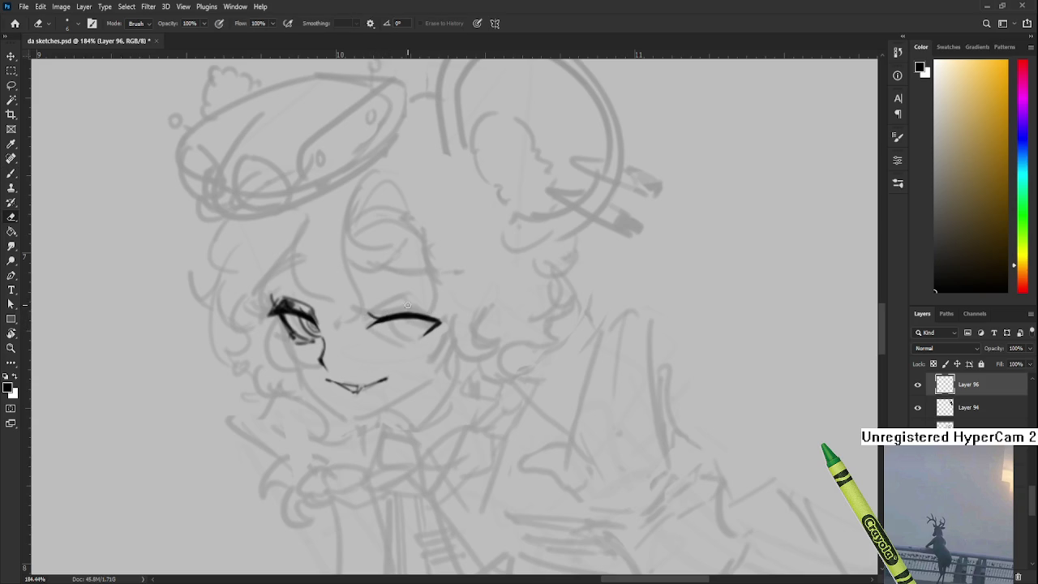
{"action": "key", "text": "b"}
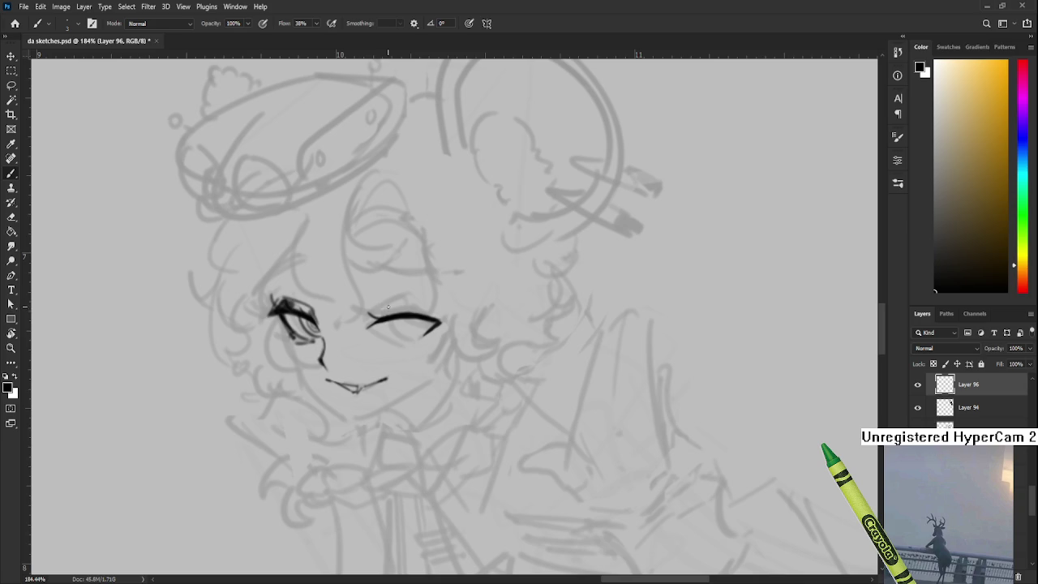
{"action": "left_click_drag", "start_coordinate": [371, 313], "coordinate": [430, 308]}
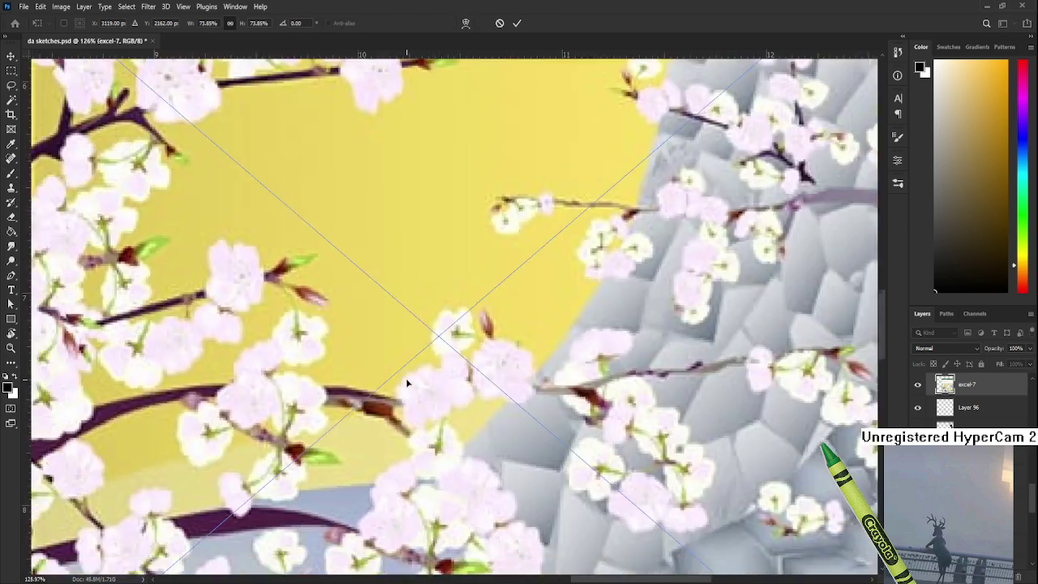
Step: Scale the pasted cherry-blossom screenshot down to about 40.87% and commit the transform
{"action": "scroll", "coordinate": [522, 354], "scroll_direction": "down", "scroll_amount": 3}
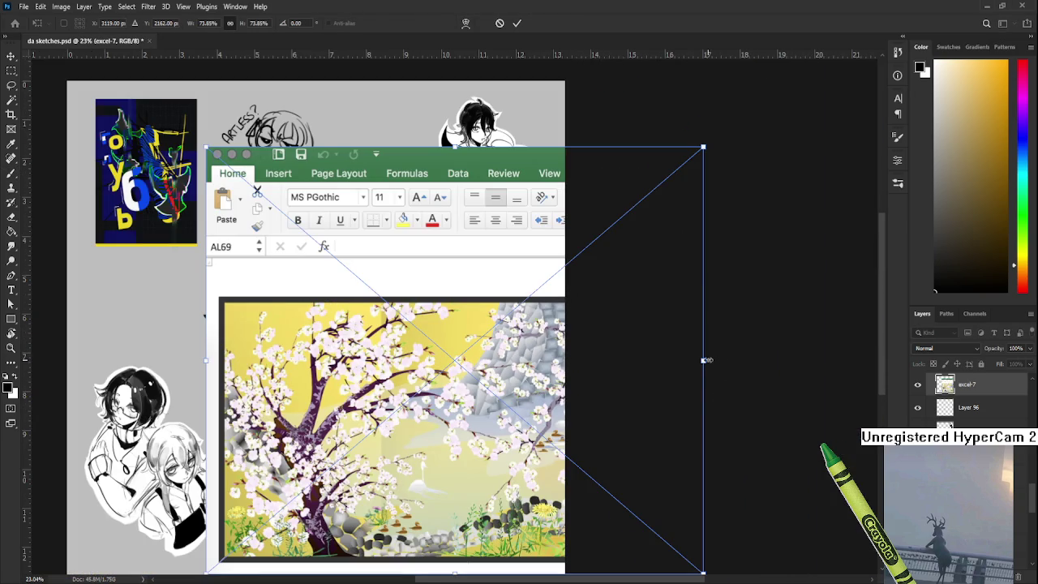
{"action": "left_click_drag", "start_coordinate": [705, 359], "coordinate": [482, 357]}
{"action": "key", "text": "Return"}
Step: Zoom and pan around the resized screenshot to inspect it among the sketches
{"action": "scroll", "coordinate": [418, 394], "scroll_direction": "up", "scroll_amount": 2}
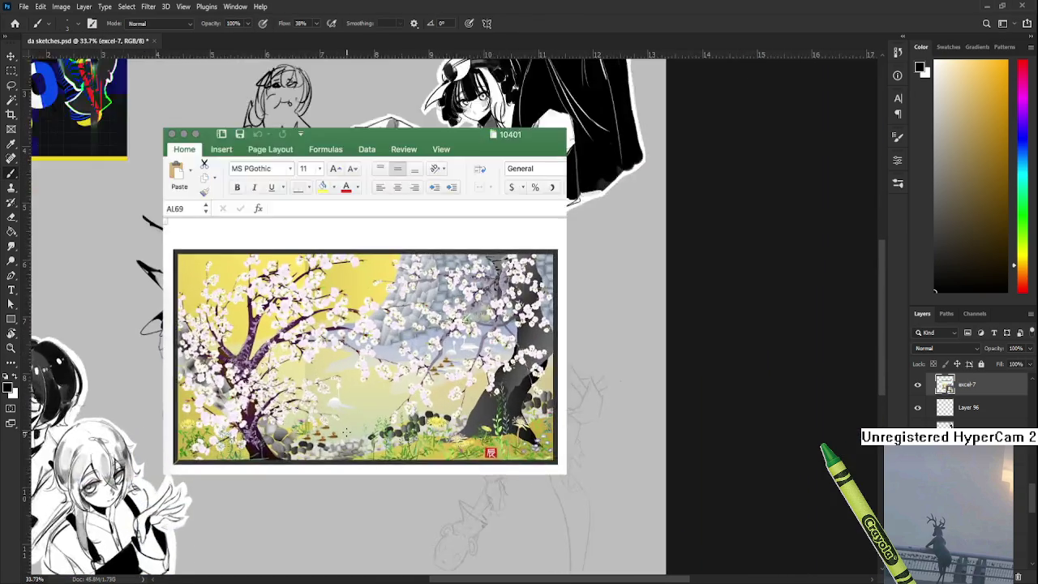
{"action": "scroll", "coordinate": [416, 385], "scroll_direction": "up", "scroll_amount": 2}
{"action": "scroll", "coordinate": [412, 378], "scroll_direction": "up", "scroll_amount": 2}
{"action": "mouse_move", "coordinate": [413, 378]}
{"action": "left_mouse_down"}
{"action": "mouse_move", "coordinate": [446, 435]}
{"action": "mouse_move", "coordinate": [464, 411]}
{"action": "mouse_move", "coordinate": [463, 421]}
{"action": "left_mouse_up"}
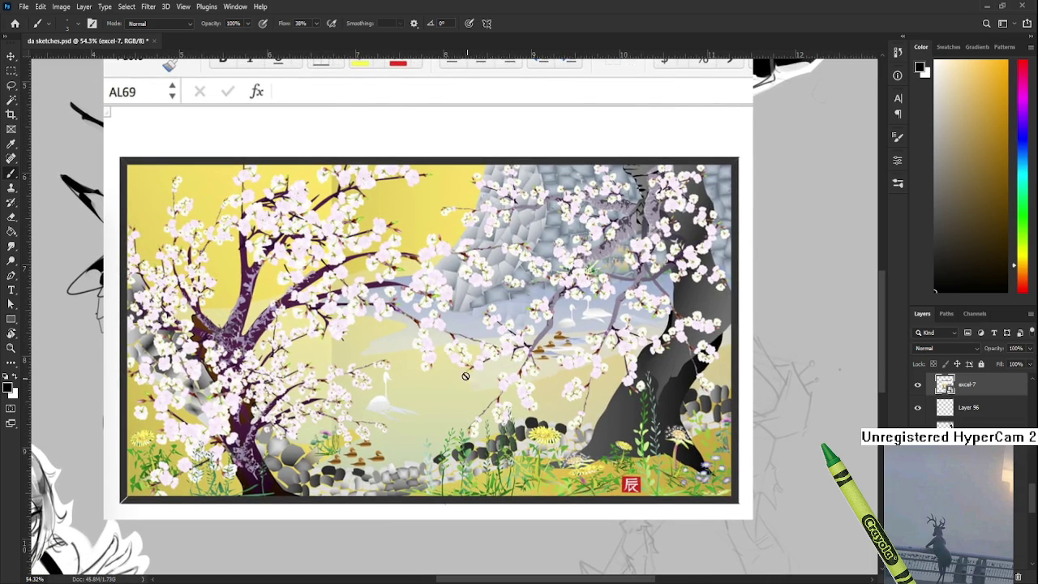
{"action": "scroll", "coordinate": [438, 332], "scroll_direction": "up", "scroll_amount": 1}
{"action": "scroll", "coordinate": [438, 357], "scroll_direction": "down", "scroll_amount": 1}
{"action": "left_click_drag", "start_coordinate": [438, 378], "coordinate": [452, 375]}
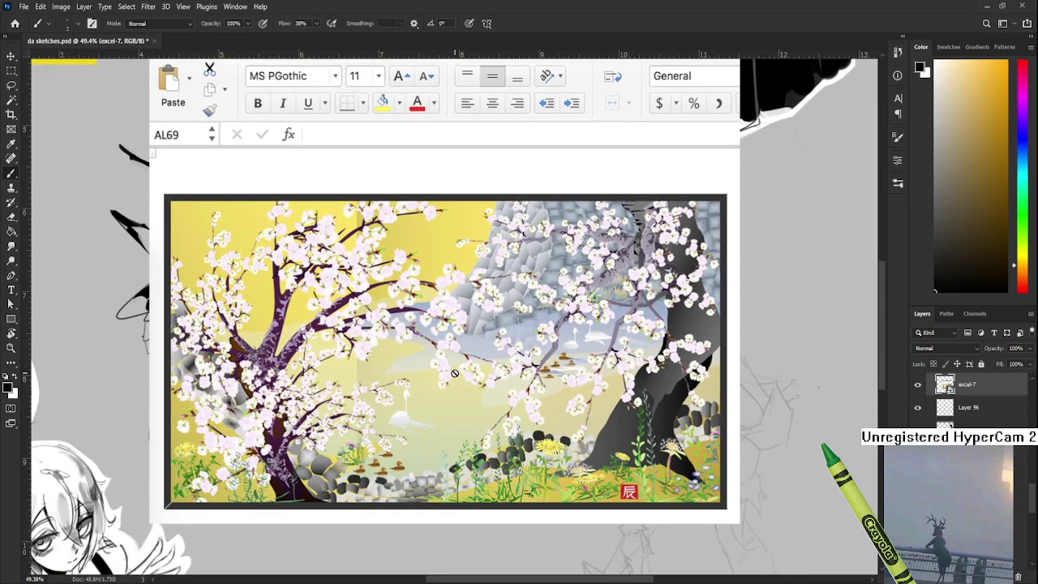
{"action": "left_click_drag", "start_coordinate": [512, 426], "coordinate": [511, 394]}
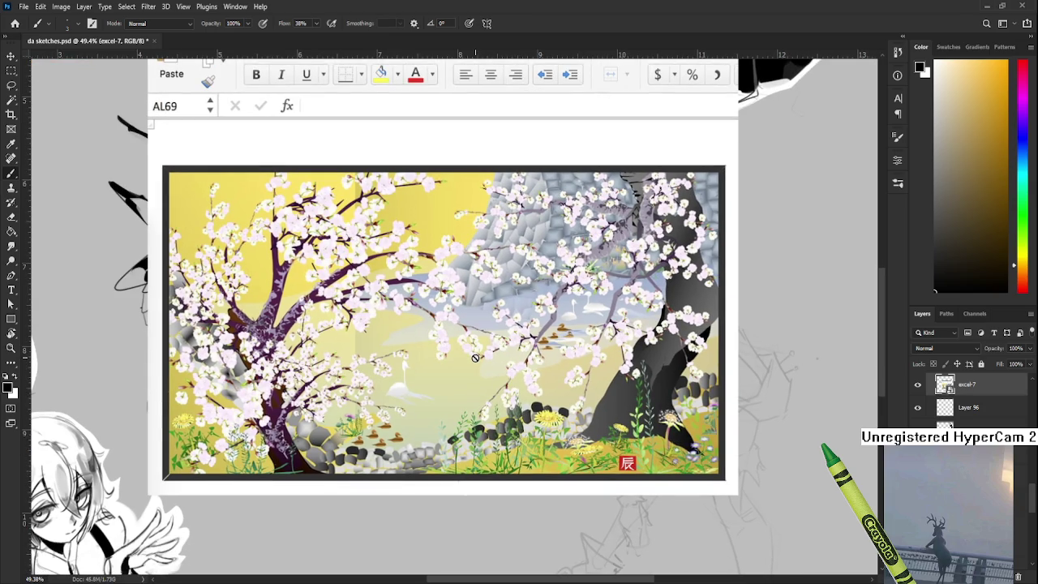
{"action": "scroll", "coordinate": [475, 358], "scroll_direction": "up", "scroll_amount": 2}
{"action": "scroll", "coordinate": [476, 357], "scroll_direction": "up", "scroll_amount": 1}
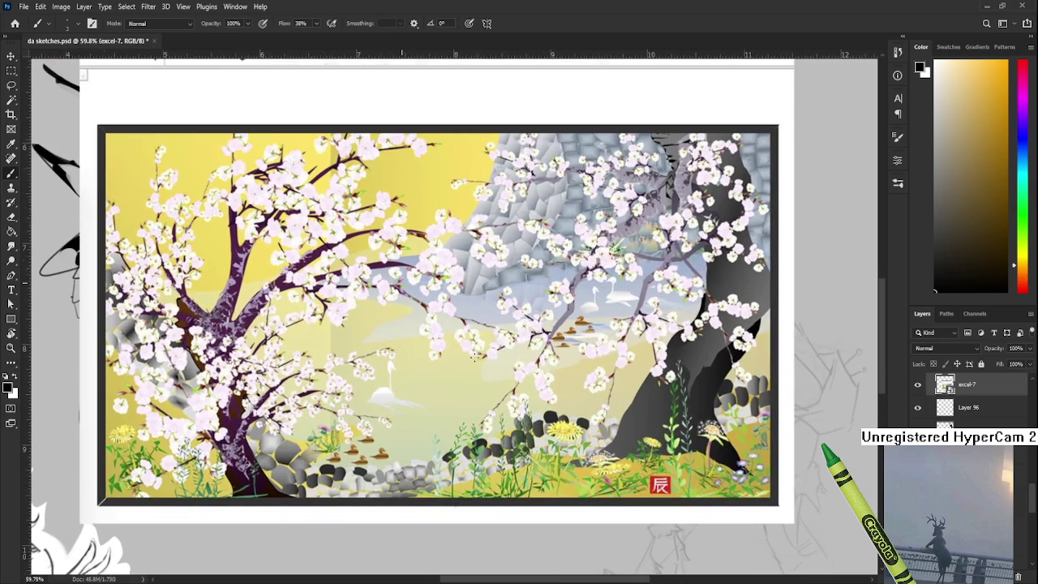
{"action": "scroll", "coordinate": [477, 353], "scroll_direction": "up", "scroll_amount": 1}
{"action": "scroll", "coordinate": [479, 347], "scroll_direction": "up", "scroll_amount": 2}
{"action": "scroll", "coordinate": [478, 347], "scroll_direction": "up", "scroll_amount": 2}
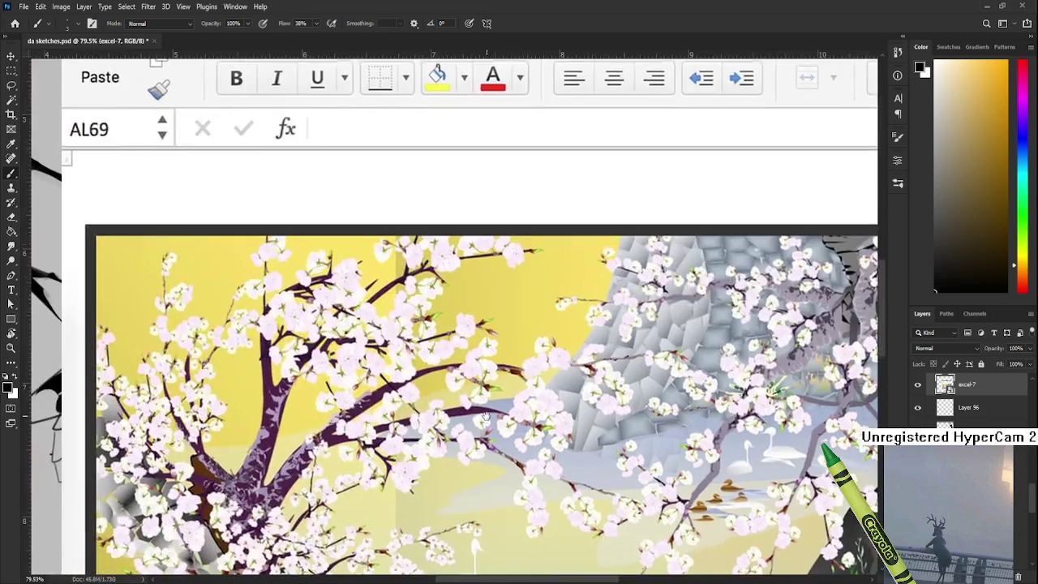
{"action": "scroll", "coordinate": [438, 292], "scroll_direction": "up", "scroll_amount": 1}
{"action": "scroll", "coordinate": [405, 243], "scroll_direction": "up", "scroll_amount": 2}
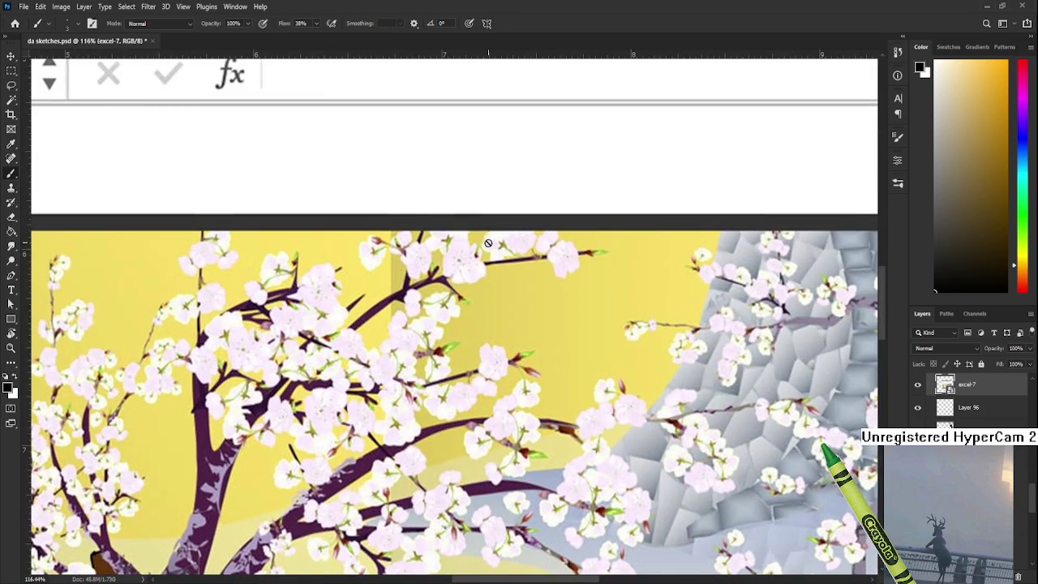
{"action": "scroll", "coordinate": [402, 237], "scroll_direction": "down", "scroll_amount": 2}
{"action": "scroll", "coordinate": [414, 258], "scroll_direction": "down", "scroll_amount": 2}
{"action": "scroll", "coordinate": [412, 254], "scroll_direction": "down", "scroll_amount": 2}
{"action": "scroll", "coordinate": [411, 255], "scroll_direction": "up", "scroll_amount": 2}
{"action": "scroll", "coordinate": [412, 253], "scroll_direction": "up", "scroll_amount": 1}
{"action": "scroll", "coordinate": [412, 252], "scroll_direction": "down", "scroll_amount": 2}
{"action": "scroll", "coordinate": [412, 252], "scroll_direction": "down", "scroll_amount": 2}
{"action": "left_click_drag", "start_coordinate": [504, 514], "coordinate": [476, 388]}
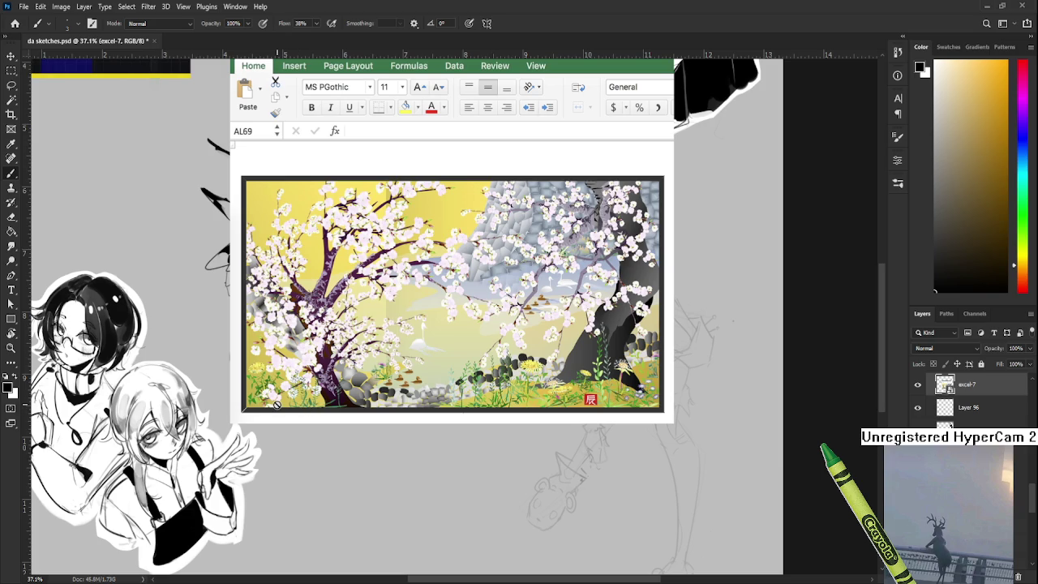
{"action": "scroll", "coordinate": [284, 402], "scroll_direction": "up", "scroll_amount": 2}
{"action": "scroll", "coordinate": [309, 396], "scroll_direction": "up", "scroll_amount": 2}
{"action": "scroll", "coordinate": [341, 388], "scroll_direction": "up", "scroll_amount": 2}
{"action": "scroll", "coordinate": [381, 375], "scroll_direction": "up", "scroll_amount": 2}
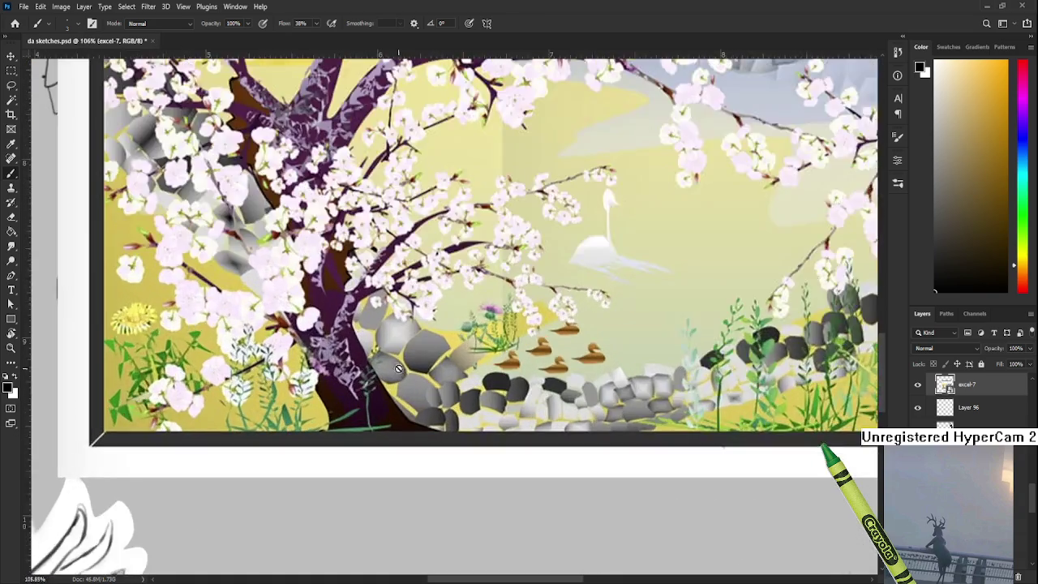
{"action": "scroll", "coordinate": [400, 370], "scroll_direction": "up", "scroll_amount": 2}
{"action": "scroll", "coordinate": [324, 423], "scroll_direction": "down", "scroll_amount": 1}
{"action": "scroll", "coordinate": [325, 422], "scroll_direction": "down", "scroll_amount": 2}
{"action": "scroll", "coordinate": [328, 417], "scroll_direction": "down", "scroll_amount": 1}
{"action": "scroll", "coordinate": [330, 411], "scroll_direction": "down", "scroll_amount": 1}
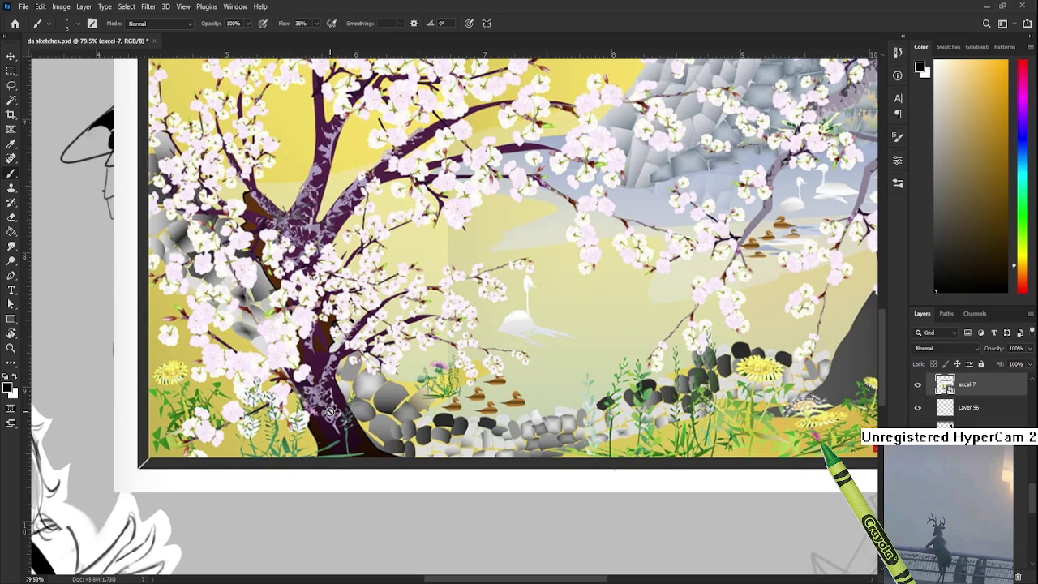
{"action": "scroll", "coordinate": [330, 412], "scroll_direction": "down", "scroll_amount": 1}
{"action": "scroll", "coordinate": [330, 411], "scroll_direction": "down", "scroll_amount": 1}
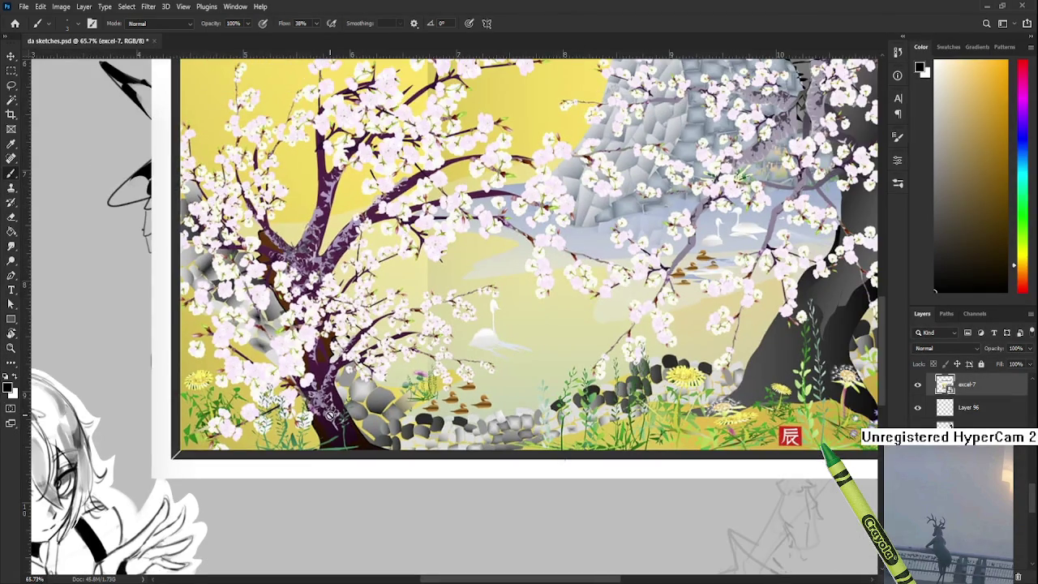
{"action": "scroll", "coordinate": [330, 412], "scroll_direction": "down", "scroll_amount": 1}
{"action": "scroll", "coordinate": [569, 458], "scroll_direction": "down", "scroll_amount": 1}
{"action": "scroll", "coordinate": [528, 471], "scroll_direction": "up", "scroll_amount": 5}
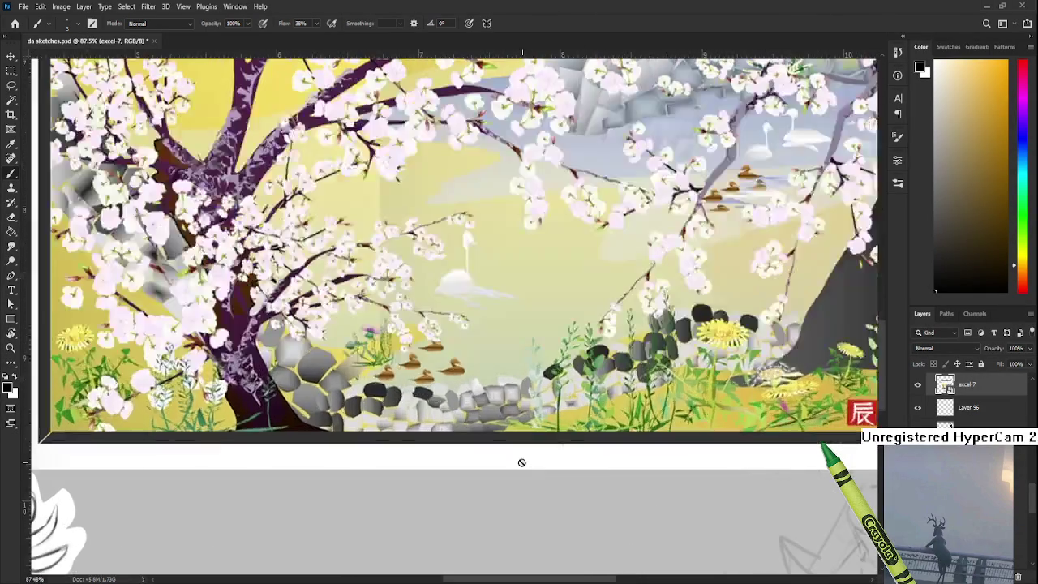
{"action": "scroll", "coordinate": [524, 463], "scroll_direction": "up", "scroll_amount": 3}
{"action": "scroll", "coordinate": [506, 454], "scroll_direction": "up", "scroll_amount": 2}
{"action": "scroll", "coordinate": [506, 456], "scroll_direction": "down", "scroll_amount": 2}
{"action": "scroll", "coordinate": [506, 450], "scroll_direction": "down", "scroll_amount": 2}
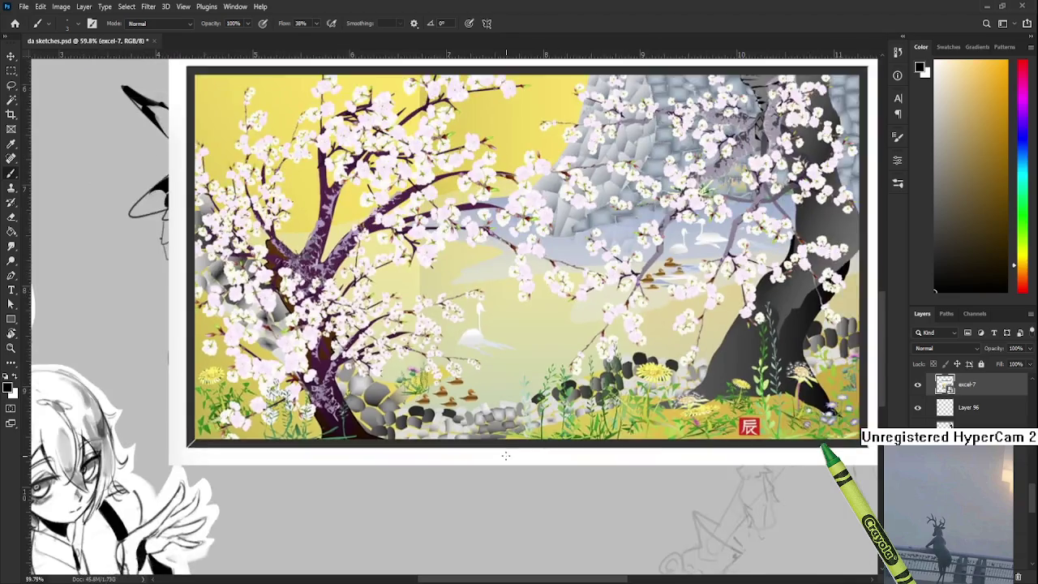
{"action": "scroll", "coordinate": [506, 444], "scroll_direction": "down", "scroll_amount": 1}
{"action": "scroll", "coordinate": [506, 439], "scroll_direction": "down", "scroll_amount": 1}
{"action": "left_click_drag", "start_coordinate": [506, 439], "coordinate": [500, 452]}
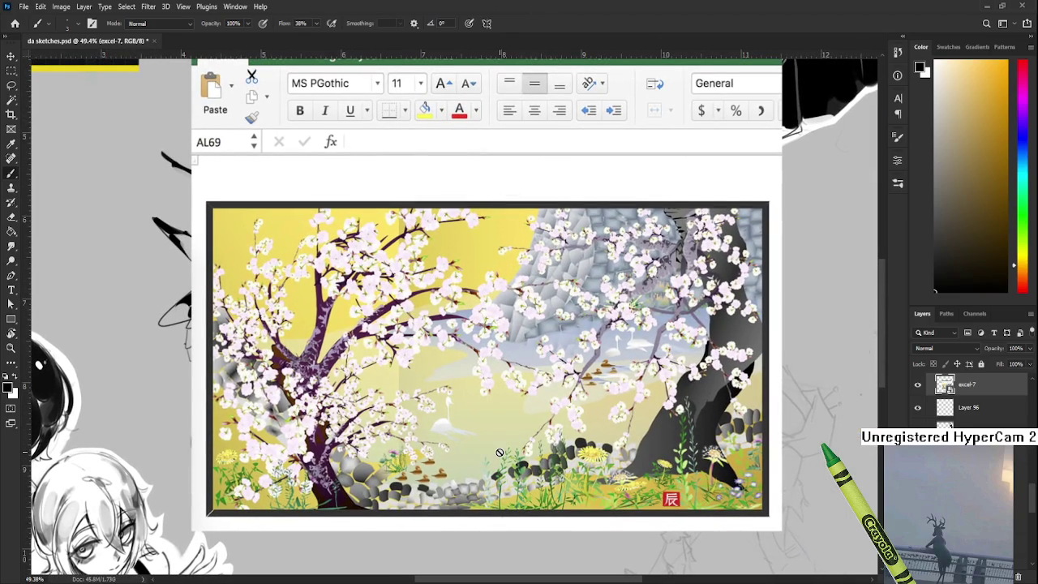
{"action": "scroll", "coordinate": [500, 451], "scroll_direction": "down", "scroll_amount": 2}
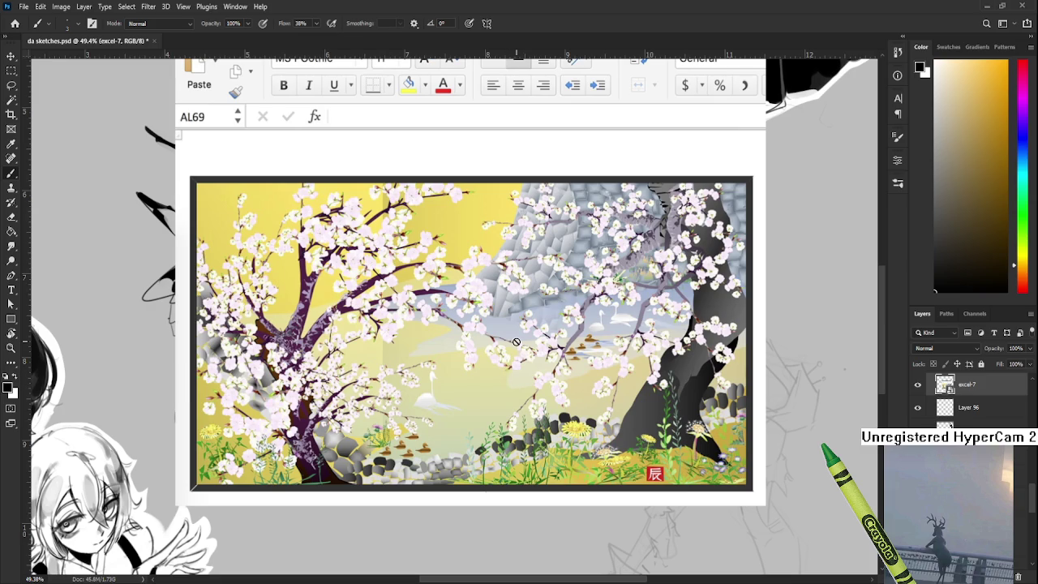
{"action": "left_click_drag", "start_coordinate": [524, 338], "coordinate": [496, 354]}
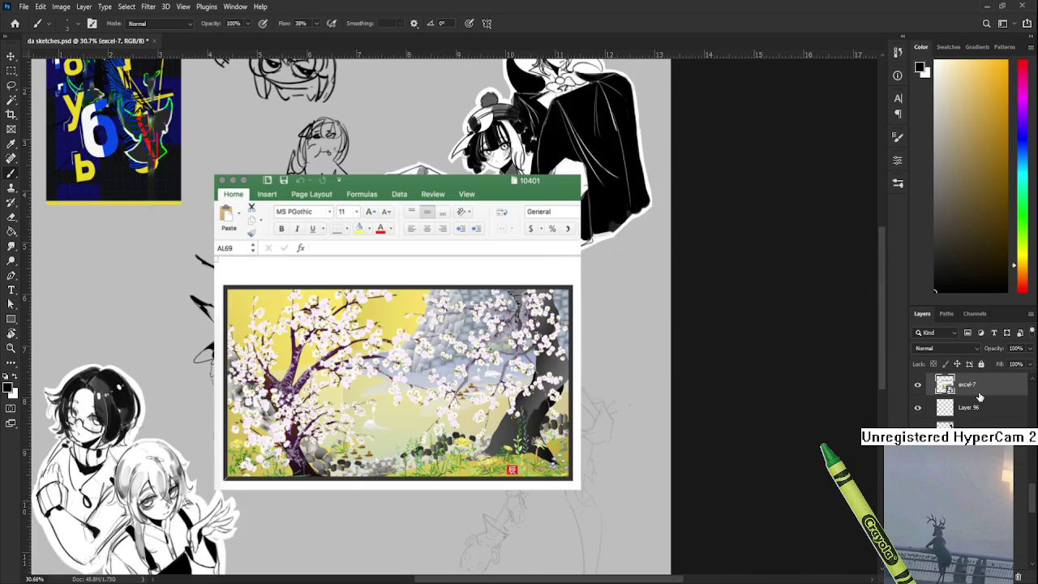
Step: Hide the excel-7 layer, zoom in on the face sketch, and try then undo a stroke below the eye
{"action": "left_click", "coordinate": [1019, 576]}
{"action": "mouse_move", "coordinate": [489, 408]}
{"action": "left_mouse_down"}
{"action": "mouse_move", "coordinate": [597, 249]}
{"action": "mouse_move", "coordinate": [591, 266]}
{"action": "left_mouse_up"}
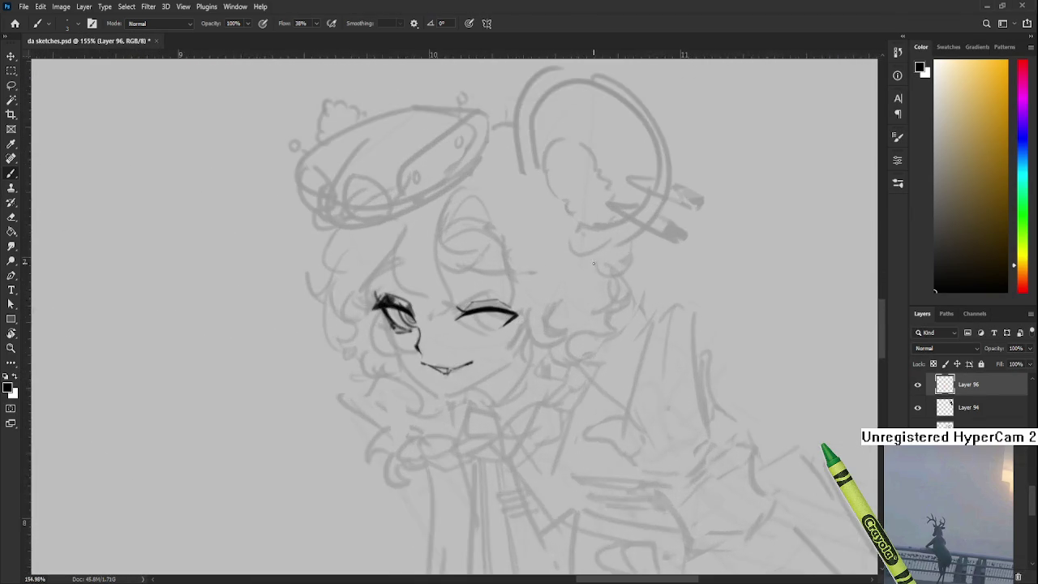
{"action": "mouse_move", "coordinate": [437, 331]}
{"action": "left_mouse_down"}
{"action": "mouse_move", "coordinate": [462, 351]}
{"action": "mouse_move", "coordinate": [470, 339]}
{"action": "mouse_move", "coordinate": [442, 346]}
{"action": "mouse_move", "coordinate": [471, 347]}
{"action": "mouse_move", "coordinate": [469, 357]}
{"action": "mouse_move", "coordinate": [459, 354]}
{"action": "mouse_move", "coordinate": [477, 348]}
{"action": "mouse_move", "coordinate": [483, 330]}
{"action": "left_mouse_up"}
{"action": "key", "text": "ctrl+z"}
{"action": "key", "text": "ctrl+z"}
{"action": "key", "text": "ctrl+z"}
{"action": "key", "text": "ctrl+z"}
{"action": "key", "text": "ctrl+z"}
{"action": "key", "text": "ctrl+z"}
{"action": "key", "text": "ctrl+z"}
{"action": "key", "text": "ctrl+z"}
{"action": "key", "text": "ctrl+z"}
{"action": "key", "text": "ctrl+z"}
{"action": "key", "text": "ctrl+z"}
{"action": "key", "text": "ctrl+z"}
{"action": "key", "text": "ctrl+z"}
{"action": "key", "text": "ctrl+z"}
{"action": "key", "text": "ctrl+z"}
{"action": "key", "text": "ctrl+z"}
{"action": "key", "text": "ctrl+z"}
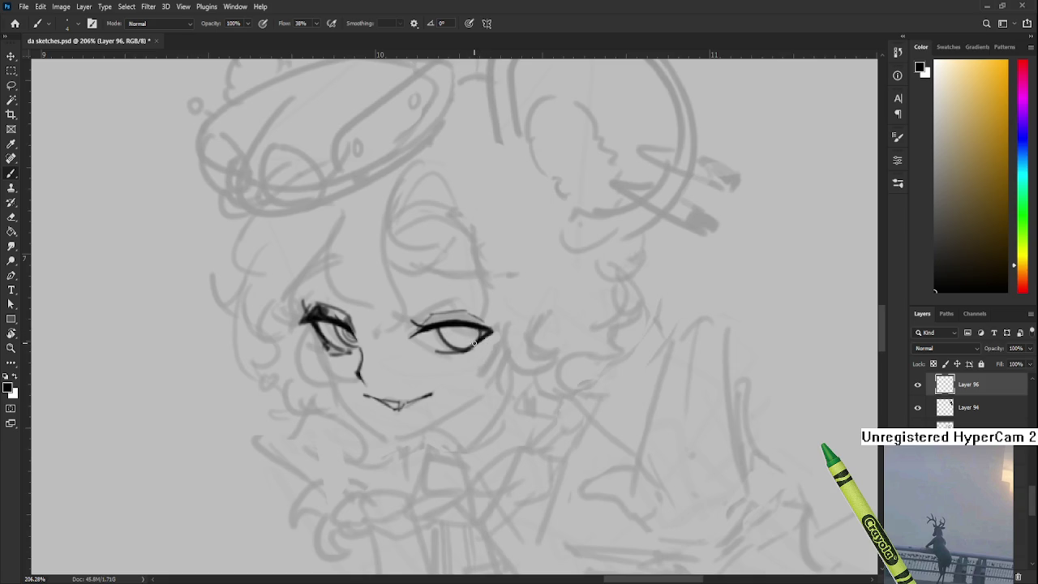
{"action": "scroll", "coordinate": [483, 345], "scroll_direction": "down", "scroll_amount": 5}
{"action": "scroll", "coordinate": [483, 345], "scroll_direction": "down", "scroll_amount": 2}
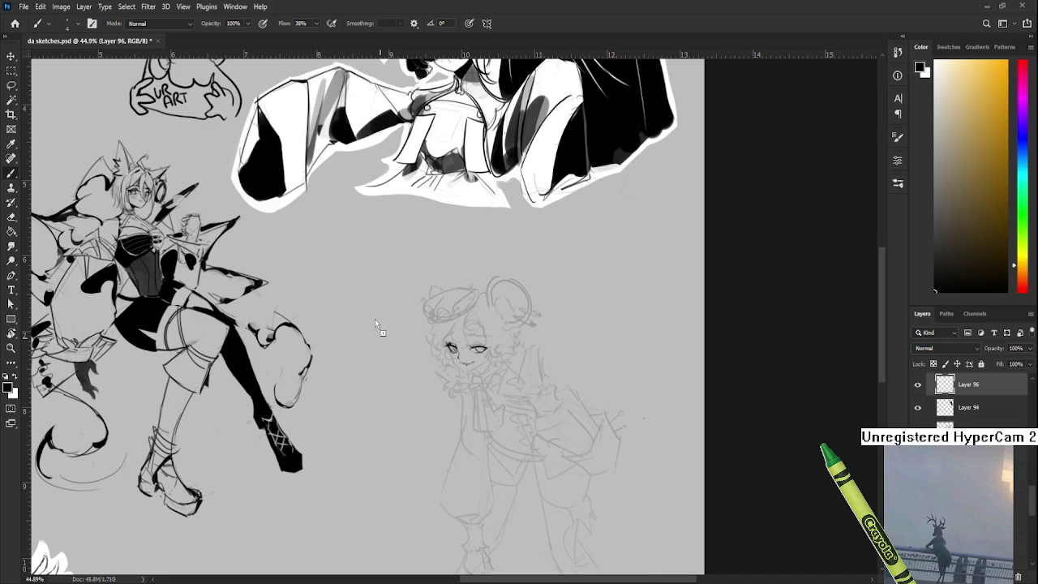
Step: Paste the first sketchbook photo, shrink it, and place it up-left on the page
{"action": "key", "text": "ctrl+v"}
{"action": "left_click_drag", "start_coordinate": [675, 157], "coordinate": [494, 371]}
{"action": "left_click_drag", "start_coordinate": [430, 422], "coordinate": [393, 260]}
{"action": "key", "text": "Return"}
Step: Paste the second sketchbook photo, shrink it, and tuck it between the existing images
{"action": "key", "text": "ctrl+v"}
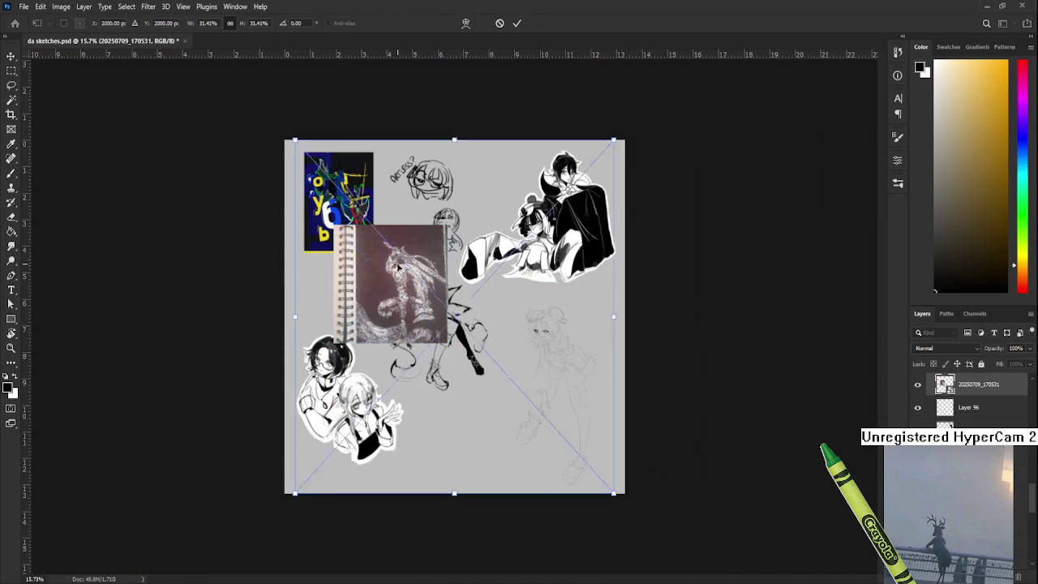
{"action": "left_click_drag", "start_coordinate": [285, 140], "coordinate": [474, 338]}
{"action": "mouse_move", "coordinate": [577, 352]}
{"action": "left_mouse_down"}
{"action": "mouse_move", "coordinate": [546, 276]}
{"action": "mouse_move", "coordinate": [550, 296]}
{"action": "left_mouse_up"}
{"action": "left_click_drag", "start_coordinate": [518, 342], "coordinate": [511, 343]}
{"action": "key", "text": "Return"}
Step: Group the two sketchbook photo layers into Group 2
{"action": "key", "text": "b"}
{"action": "scroll", "coordinate": [510, 342], "scroll_direction": "up", "scroll_amount": 2}
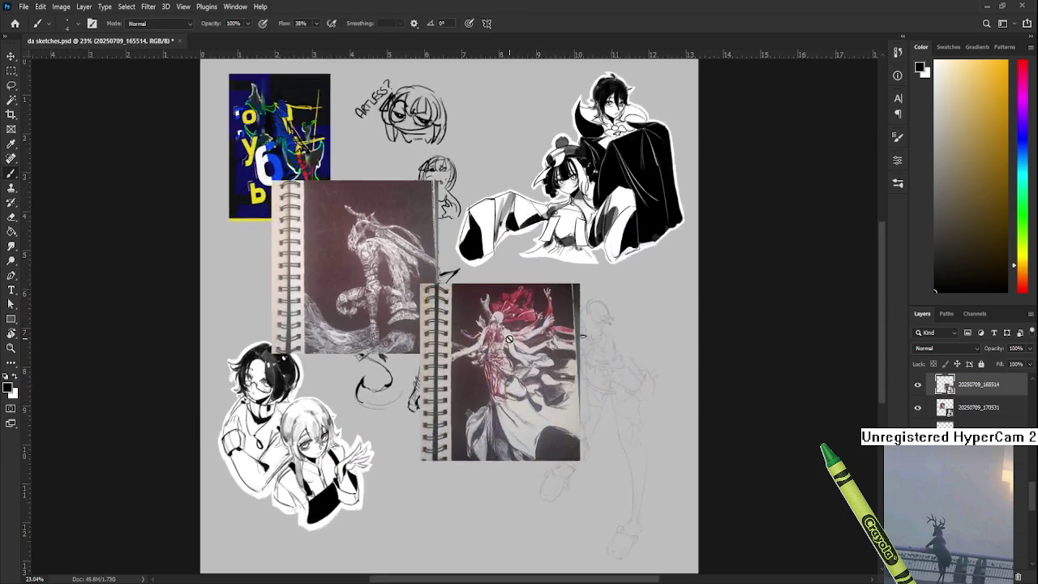
{"action": "scroll", "coordinate": [506, 341], "scroll_direction": "up", "scroll_amount": 2}
{"action": "scroll", "coordinate": [503, 333], "scroll_direction": "up", "scroll_amount": 2}
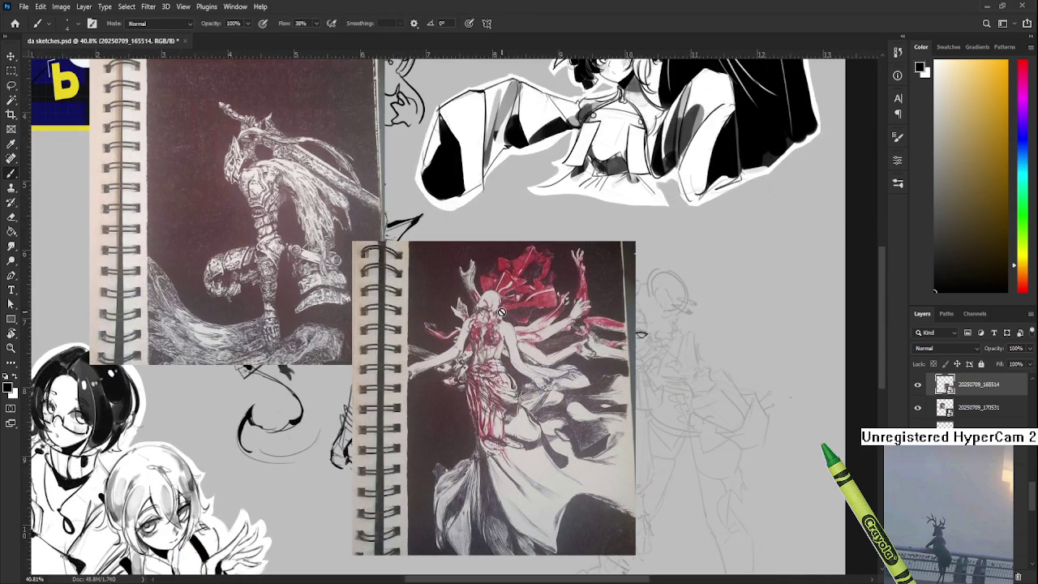
{"action": "scroll", "coordinate": [502, 313], "scroll_direction": "down", "scroll_amount": 1}
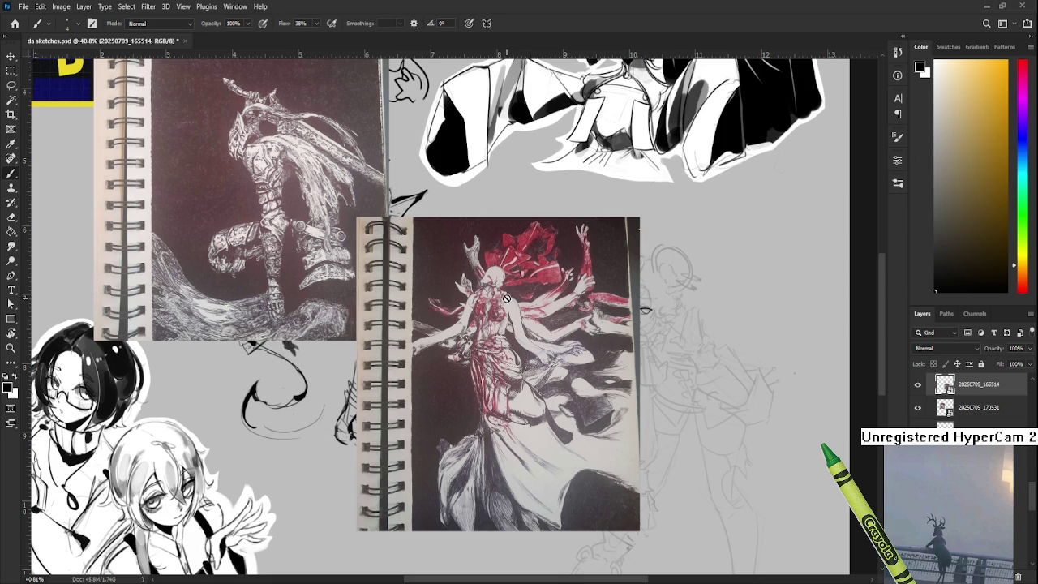
{"action": "scroll", "coordinate": [507, 299], "scroll_direction": "up", "scroll_amount": 1}
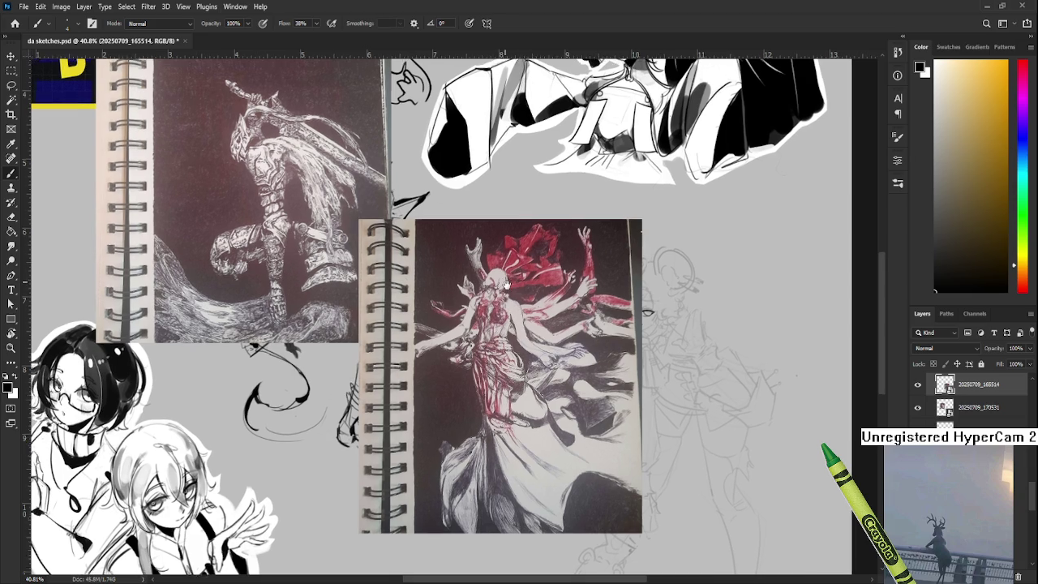
{"action": "scroll", "coordinate": [508, 292], "scroll_direction": "up", "scroll_amount": 1}
{"action": "scroll", "coordinate": [503, 295], "scroll_direction": "up", "scroll_amount": 1}
{"action": "scroll", "coordinate": [497, 298], "scroll_direction": "up", "scroll_amount": 1}
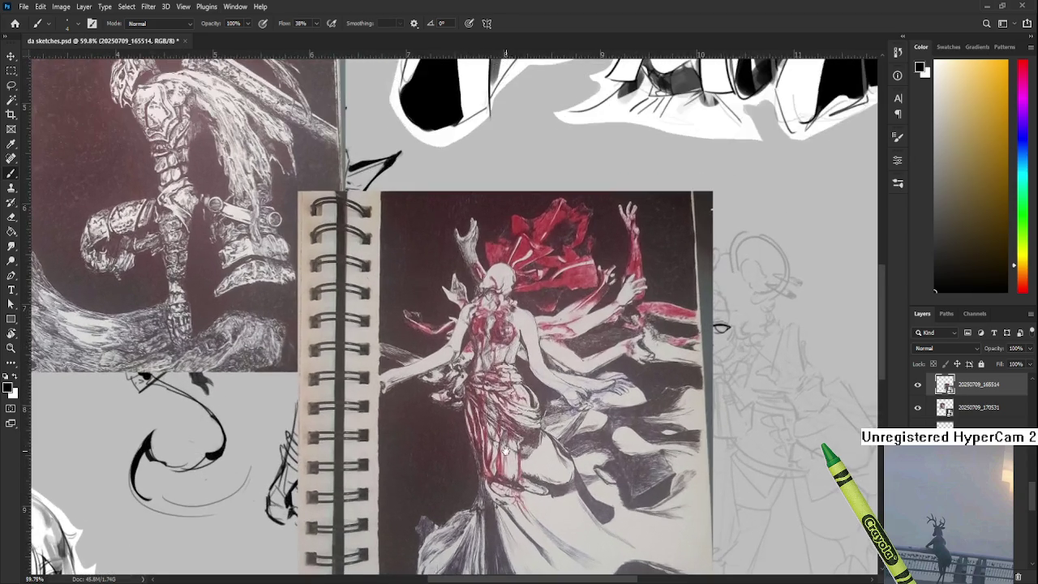
{"action": "scroll", "coordinate": [491, 302], "scroll_direction": "up", "scroll_amount": 1}
{"action": "scroll", "coordinate": [488, 303], "scroll_direction": "up", "scroll_amount": 1}
{"action": "scroll", "coordinate": [478, 324], "scroll_direction": "up", "scroll_amount": 1}
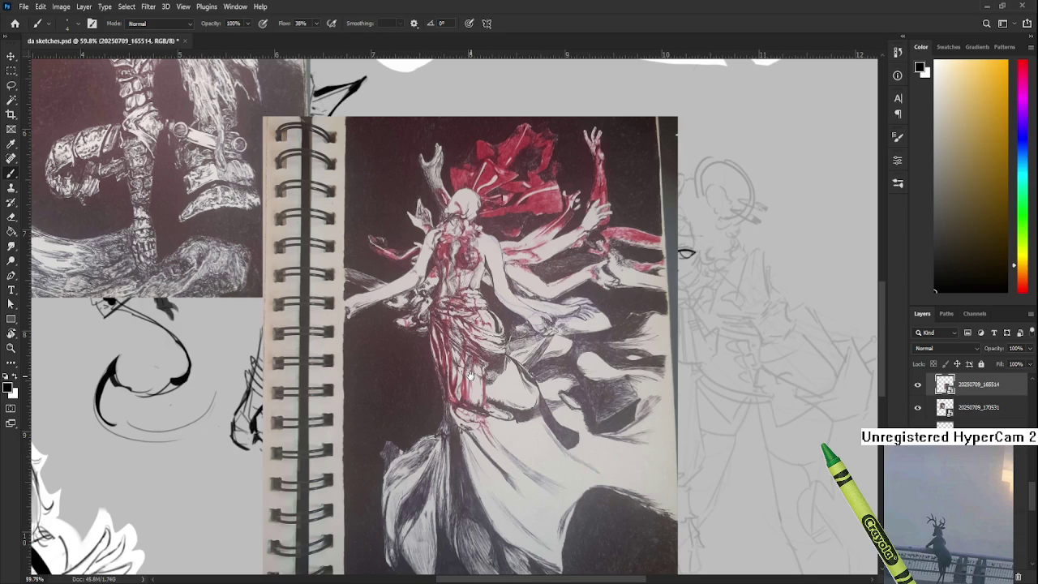
{"action": "scroll", "coordinate": [465, 349], "scroll_direction": "up", "scroll_amount": 1}
{"action": "scroll", "coordinate": [467, 354], "scroll_direction": "up", "scroll_amount": 1}
{"action": "scroll", "coordinate": [469, 363], "scroll_direction": "up", "scroll_amount": 1}
{"action": "scroll", "coordinate": [470, 375], "scroll_direction": "down", "scroll_amount": 3}
{"action": "scroll", "coordinate": [479, 377], "scroll_direction": "down", "scroll_amount": 1}
{"action": "scroll", "coordinate": [485, 379], "scroll_direction": "up", "scroll_amount": 1}
{"action": "scroll", "coordinate": [486, 410], "scroll_direction": "down", "scroll_amount": 1}
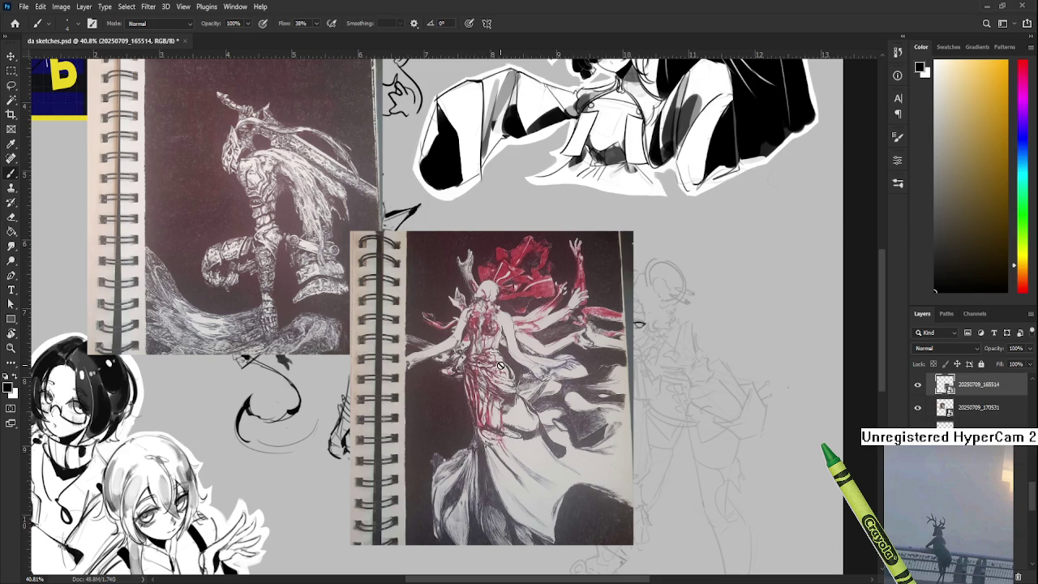
{"action": "scroll", "coordinate": [502, 393], "scroll_direction": "down", "scroll_amount": 1}
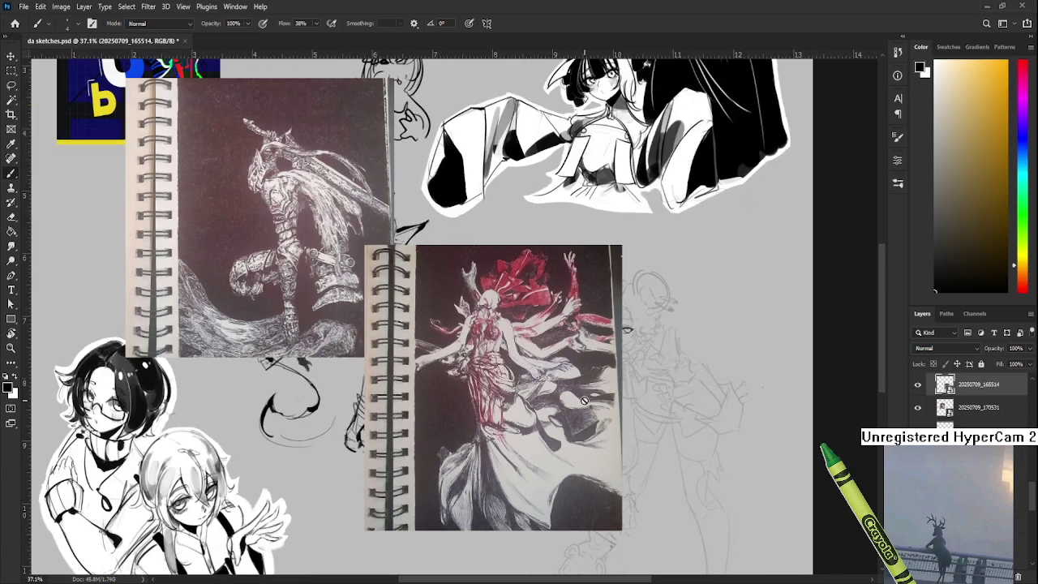
{"action": "key", "text": "ctrl+g"}
Step: Select both sketchbook photo layers and delete them with the trash icon
{"action": "left_click", "coordinate": [974, 422], "text": "shift"}
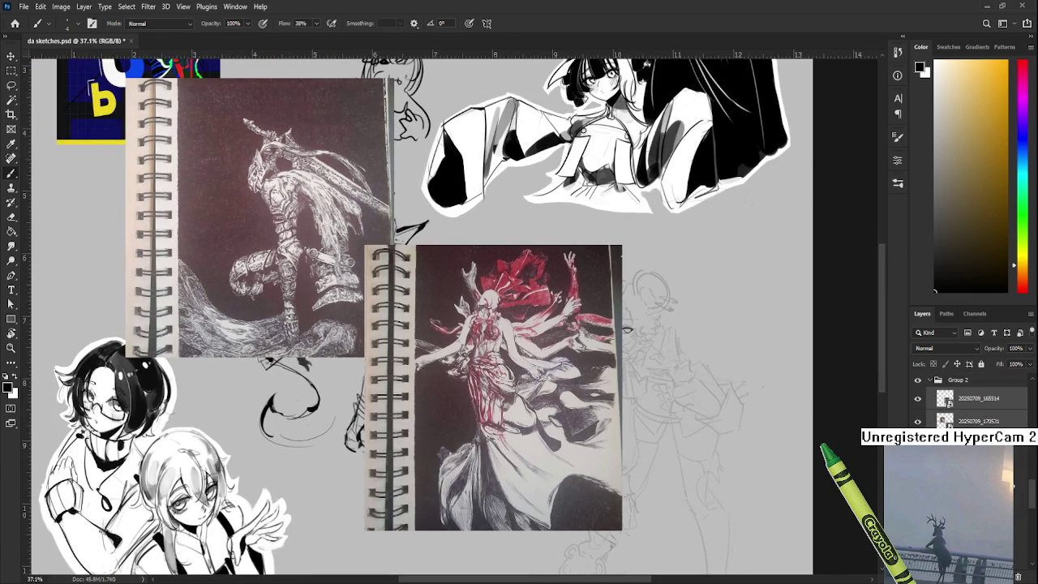
{"action": "left_click", "coordinate": [1019, 576]}
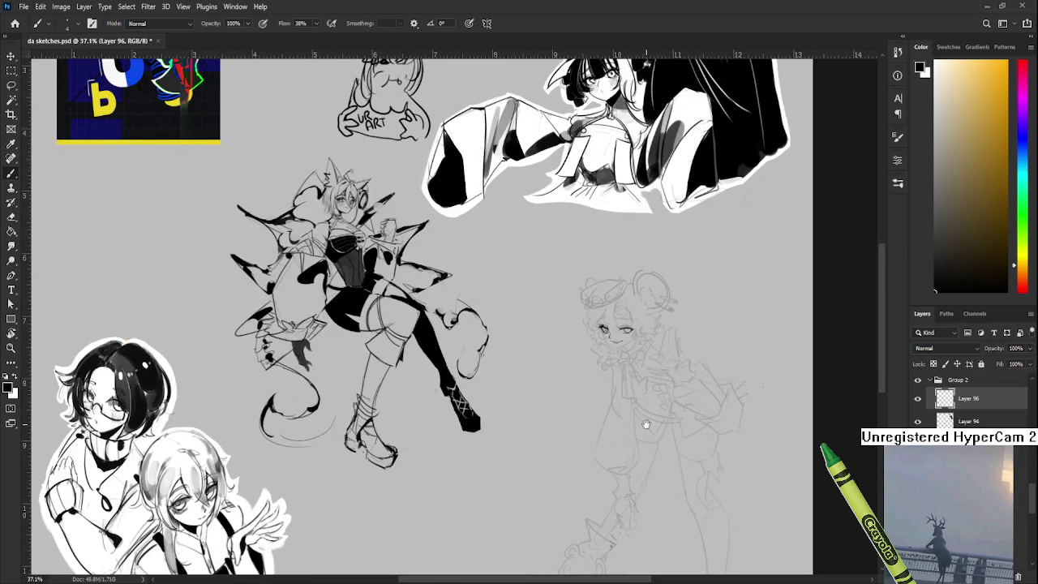
{"action": "scroll", "coordinate": [487, 319], "scroll_direction": "up", "scroll_amount": 3}
{"action": "scroll", "coordinate": [488, 320], "scroll_direction": "up", "scroll_amount": 3}
{"action": "scroll", "coordinate": [455, 325], "scroll_direction": "up", "scroll_amount": 3}
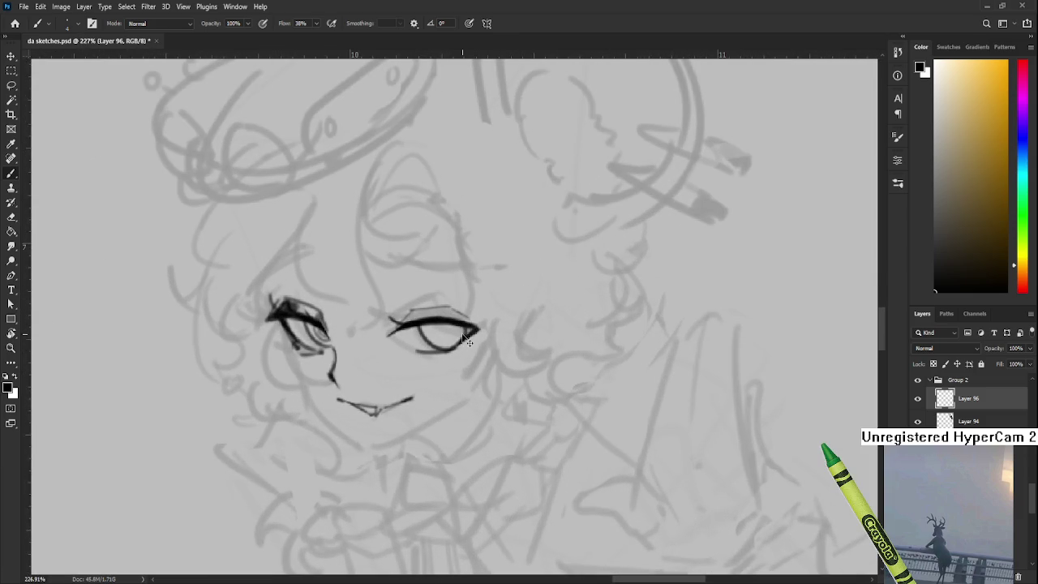
Step: Darken the right eye's lower lid and draw four concentric rings in its iris
{"action": "left_click_drag", "start_coordinate": [466, 338], "coordinate": [445, 347]}
{"action": "left_click_drag", "start_coordinate": [429, 326], "coordinate": [456, 332]}
{"action": "left_click_drag", "start_coordinate": [426, 327], "coordinate": [456, 331]}
{"action": "left_click_drag", "start_coordinate": [432, 326], "coordinate": [453, 329]}
{"action": "left_click_drag", "start_coordinate": [439, 325], "coordinate": [448, 325]}
Step: Extend the right eye's outer corner line further outward
{"action": "left_click_drag", "start_coordinate": [462, 330], "coordinate": [475, 348]}
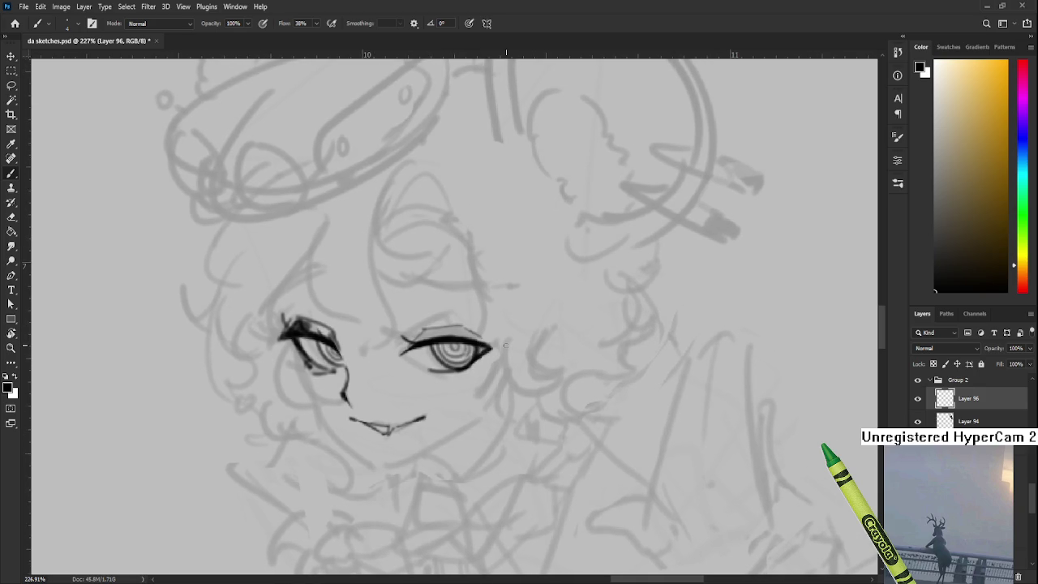
{"action": "scroll", "coordinate": [505, 345], "scroll_direction": "down", "scroll_amount": 3}
{"action": "scroll", "coordinate": [505, 345], "scroll_direction": "down", "scroll_amount": 2}
{"action": "scroll", "coordinate": [501, 344], "scroll_direction": "up", "scroll_amount": 5}
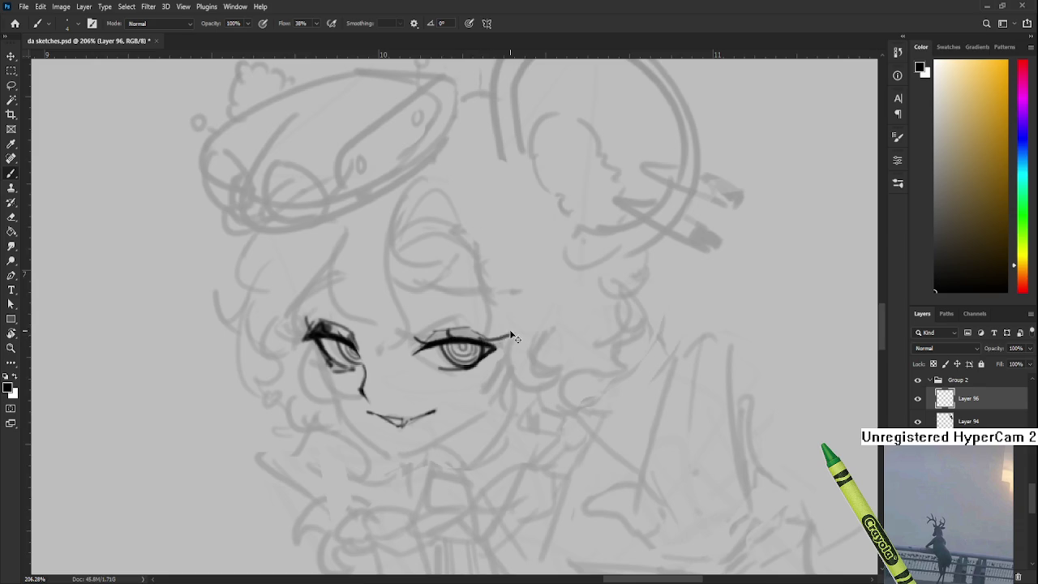
{"action": "left_click_drag", "start_coordinate": [513, 342], "coordinate": [423, 363]}
Step: Erase and repaint stray ink around the eyes, rotating the view so the face is upright
{"action": "key", "text": "r"}
{"action": "key", "text": "e"}
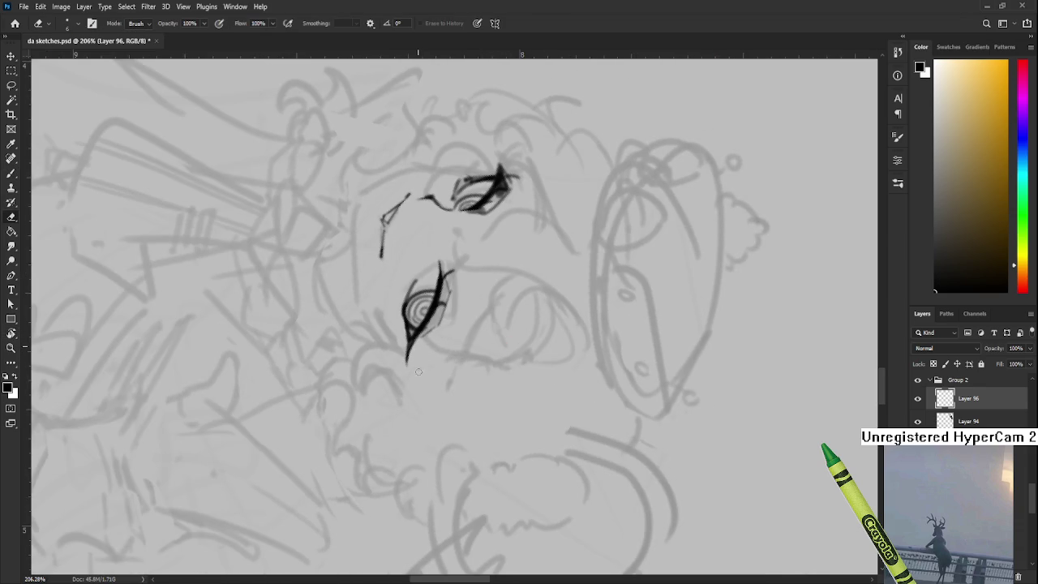
{"action": "key", "text": "b"}
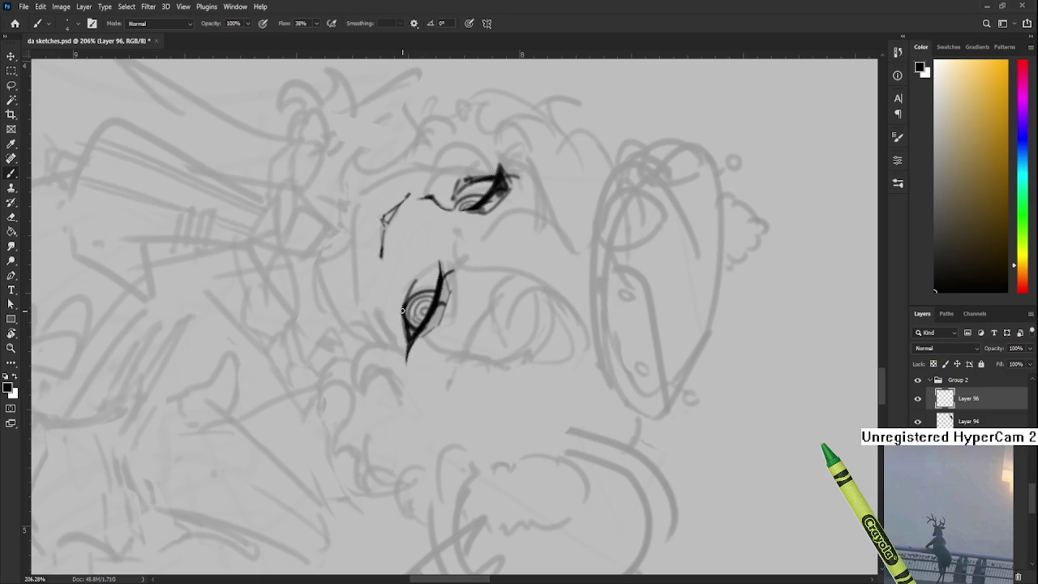
{"action": "key", "text": "e"}
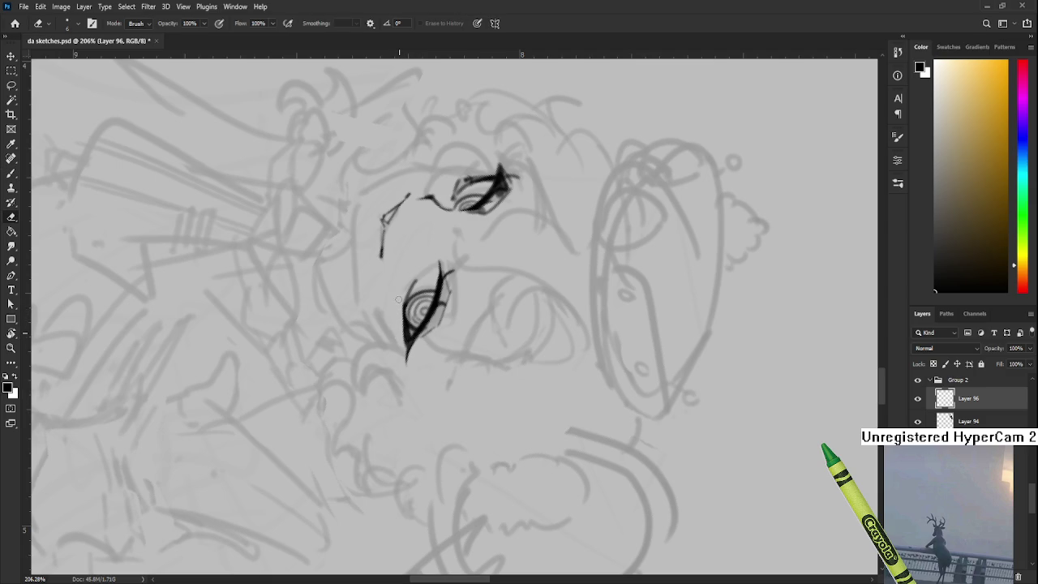
{"action": "key", "text": "b"}
{"action": "scroll", "coordinate": [401, 324], "scroll_direction": "up", "scroll_amount": 1}
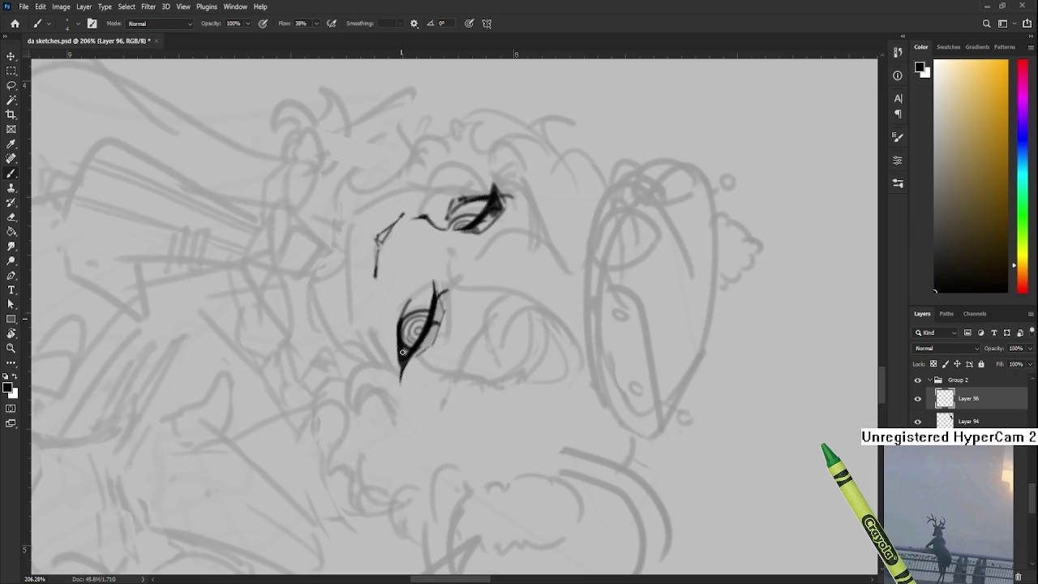
{"action": "key", "text": "e"}
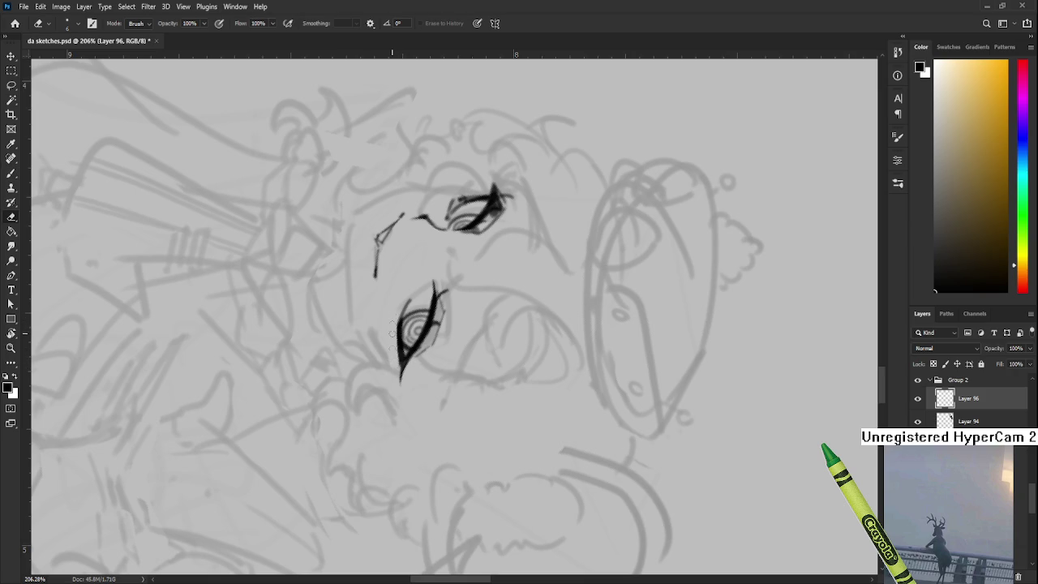
{"action": "key", "text": "r"}
{"action": "mouse_move", "coordinate": [396, 357]}
{"action": "left_mouse_down"}
{"action": "mouse_move", "coordinate": [536, 342]}
{"action": "mouse_move", "coordinate": [528, 360]}
{"action": "mouse_move", "coordinate": [483, 343]}
{"action": "mouse_move", "coordinate": [388, 366]}
{"action": "mouse_move", "coordinate": [504, 319]}
{"action": "left_mouse_up"}
{"action": "key", "text": "e"}
Step: Paint a dark stroke along the left eye's upper lid, then return to erasing
{"action": "key", "text": "r"}
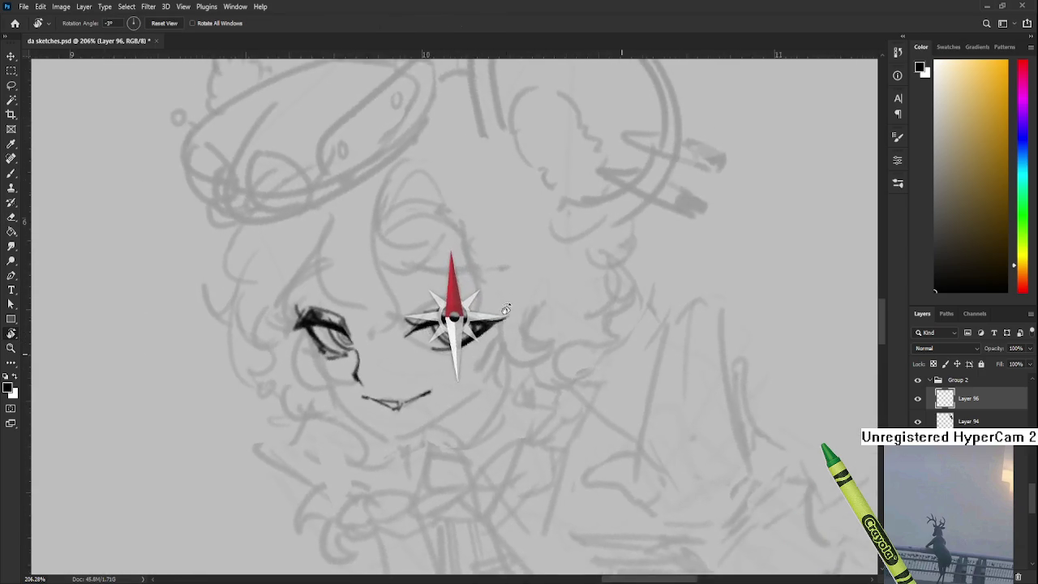
{"action": "scroll", "coordinate": [504, 320], "scroll_direction": "down", "scroll_amount": 3}
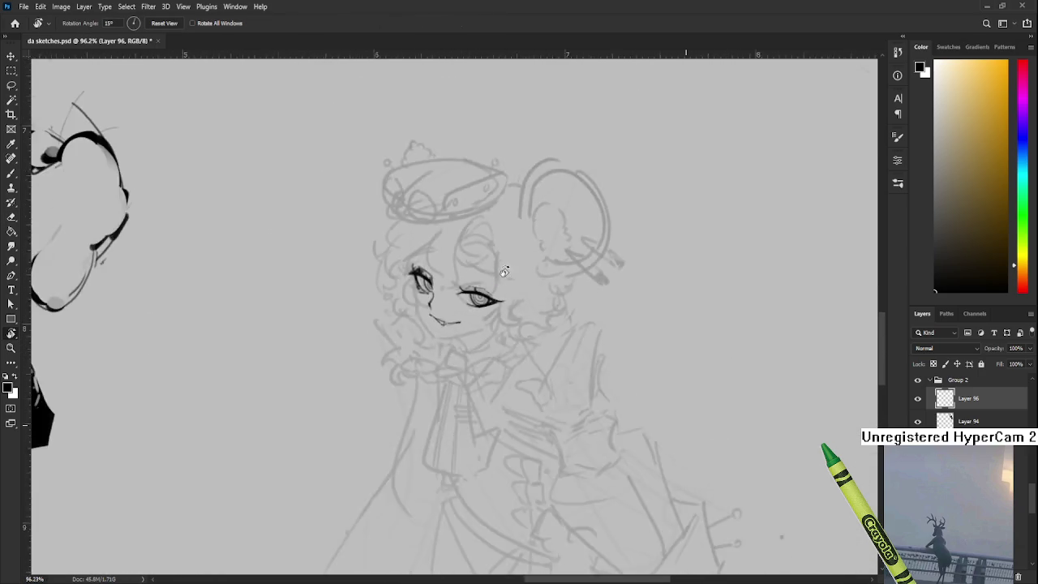
{"action": "scroll", "coordinate": [495, 308], "scroll_direction": "down", "scroll_amount": 3}
{"action": "scroll", "coordinate": [487, 300], "scroll_direction": "down", "scroll_amount": 1}
{"action": "scroll", "coordinate": [475, 292], "scroll_direction": "up", "scroll_amount": 3}
{"action": "scroll", "coordinate": [474, 292], "scroll_direction": "up", "scroll_amount": 3}
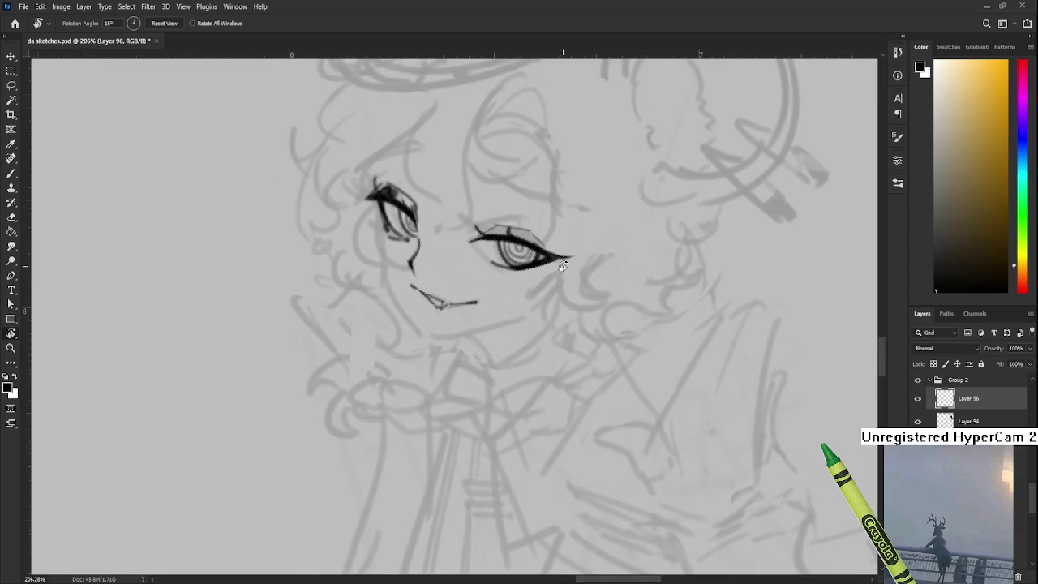
{"action": "scroll", "coordinate": [475, 292], "scroll_direction": "up", "scroll_amount": 2}
{"action": "left_click_drag", "start_coordinate": [475, 292], "coordinate": [471, 363]}
{"action": "key", "text": "e"}
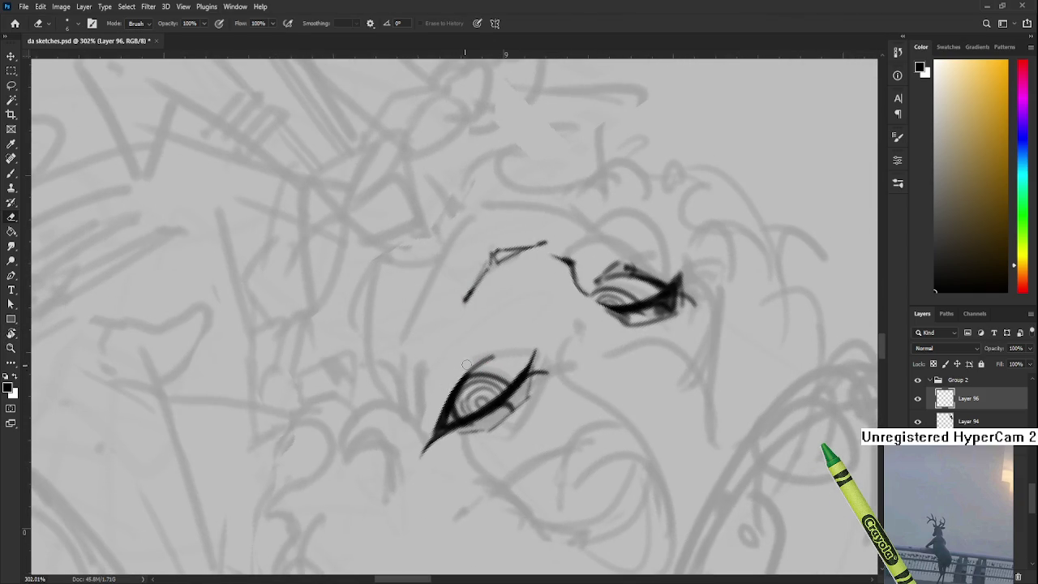
{"action": "key", "text": "b"}
{"action": "mouse_move", "coordinate": [471, 372]}
{"action": "left_mouse_down"}
{"action": "mouse_move", "coordinate": [548, 312]}
{"action": "mouse_move", "coordinate": [623, 212]}
{"action": "left_mouse_up"}
{"action": "key", "text": "e"}
Step: Rotate the canvas view about 70 degrees and zoom to re-inspect the face
{"action": "key", "text": "r"}
{"action": "scroll", "coordinate": [548, 312], "scroll_direction": "down", "scroll_amount": 5}
{"action": "scroll", "coordinate": [548, 312], "scroll_direction": "down", "scroll_amount": 5}
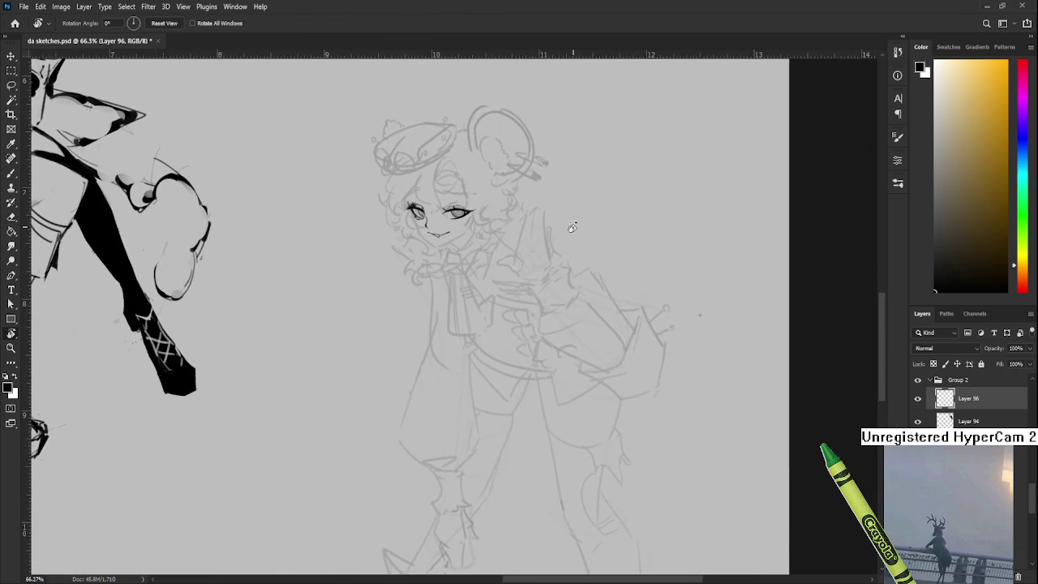
{"action": "scroll", "coordinate": [417, 173], "scroll_direction": "up", "scroll_amount": 1}
{"action": "scroll", "coordinate": [417, 173], "scroll_direction": "up", "scroll_amount": 2}
{"action": "scroll", "coordinate": [417, 173], "scroll_direction": "up", "scroll_amount": 2}
{"action": "scroll", "coordinate": [417, 174], "scroll_direction": "right", "scroll_amount": 3}
Step: Paint a darker brush stroke along the right eye's lower lid
{"action": "key", "text": "b"}
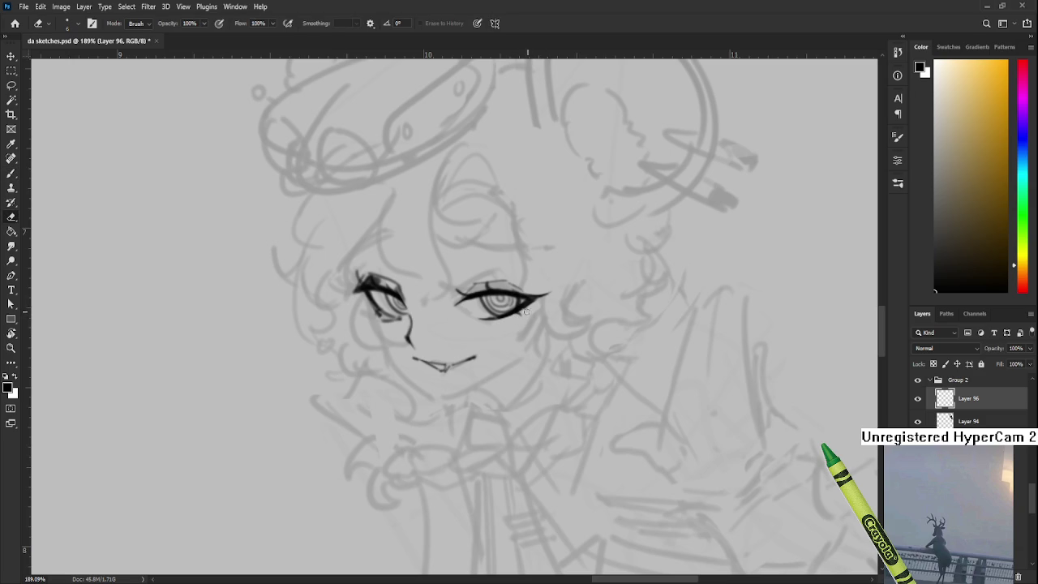
{"action": "left_click_drag", "start_coordinate": [477, 321], "coordinate": [526, 312]}
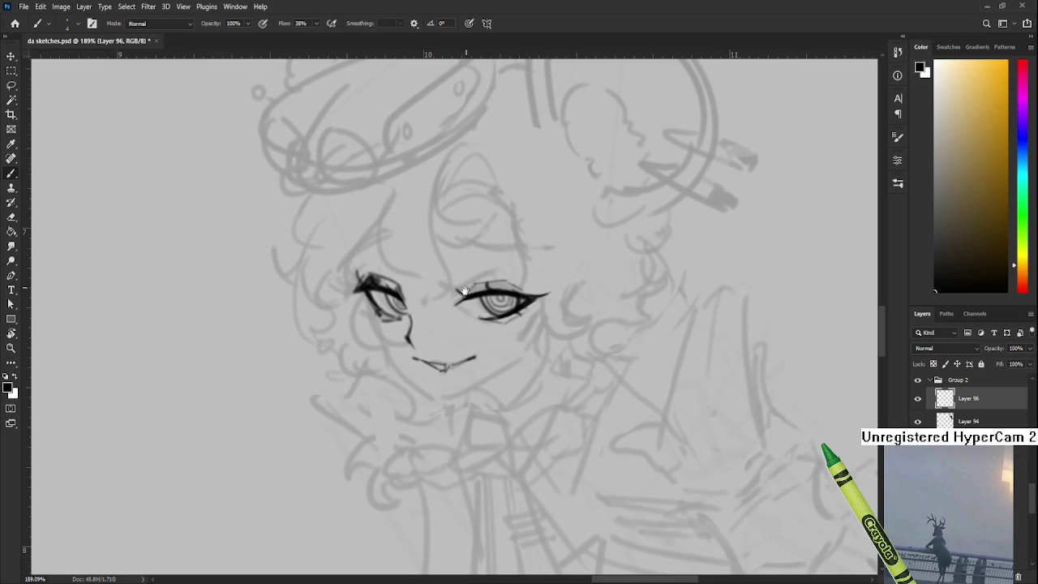
{"action": "left_click_drag", "start_coordinate": [493, 329], "coordinate": [488, 340]}
{"action": "left_click_drag", "start_coordinate": [466, 302], "coordinate": [483, 297]}
{"action": "key", "text": "ctrl+z"}
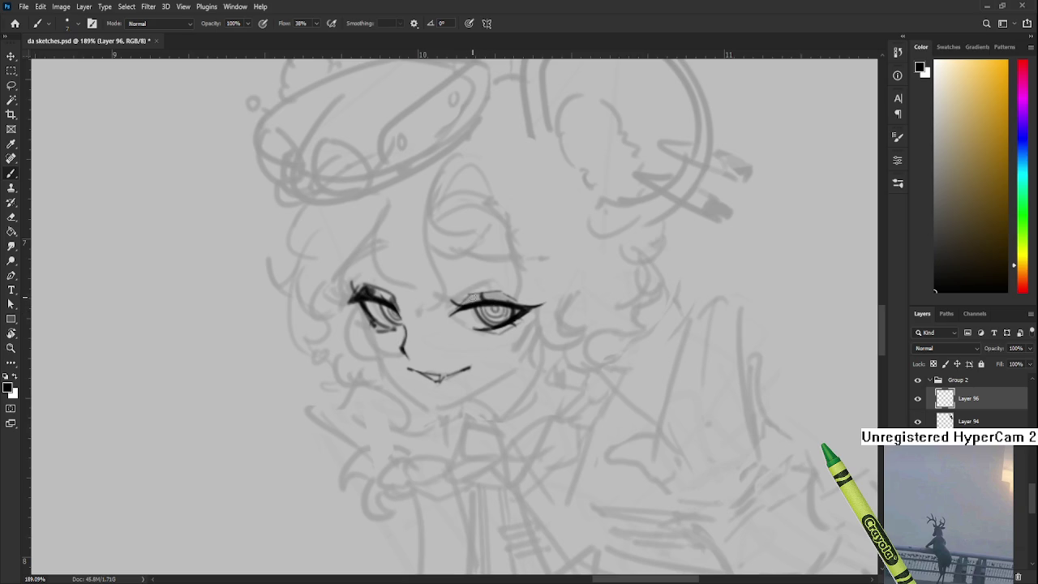
{"action": "mouse_move", "coordinate": [462, 301]}
{"action": "left_mouse_down"}
{"action": "mouse_move", "coordinate": [475, 296]}
{"action": "mouse_move", "coordinate": [429, 314]}
{"action": "left_mouse_up"}
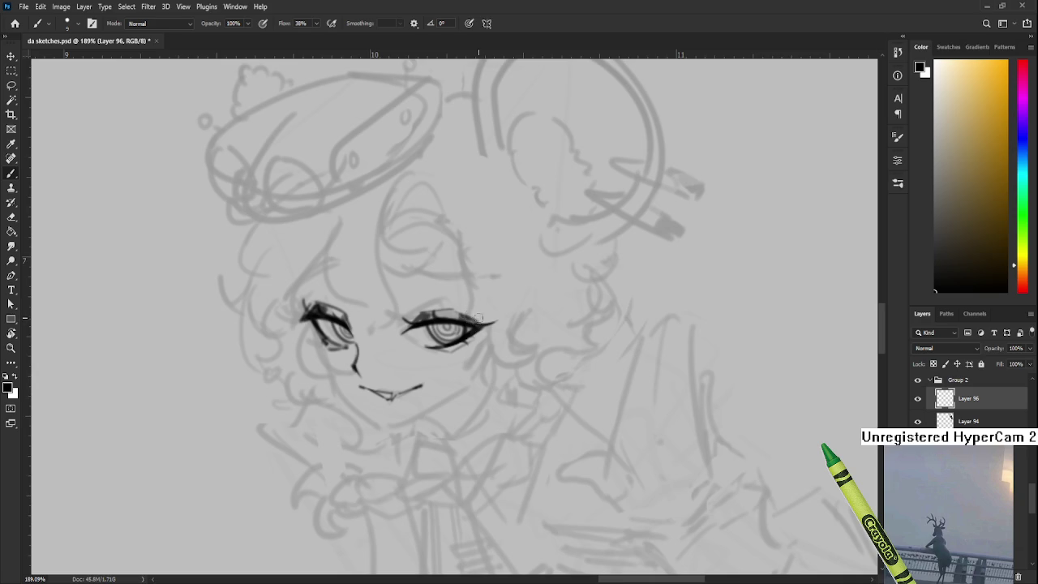
{"action": "key", "text": "e"}
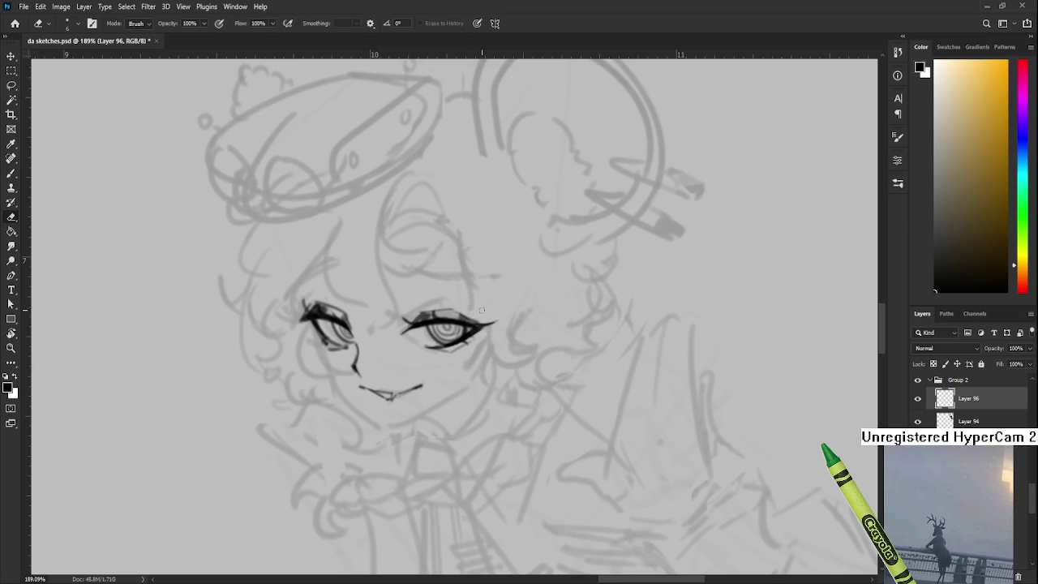
{"action": "key", "text": "r"}
{"action": "mouse_move", "coordinate": [460, 309]}
{"action": "left_mouse_down"}
{"action": "mouse_move", "coordinate": [535, 350]}
{"action": "mouse_move", "coordinate": [525, 360]}
{"action": "mouse_move", "coordinate": [515, 346]}
{"action": "left_mouse_up"}
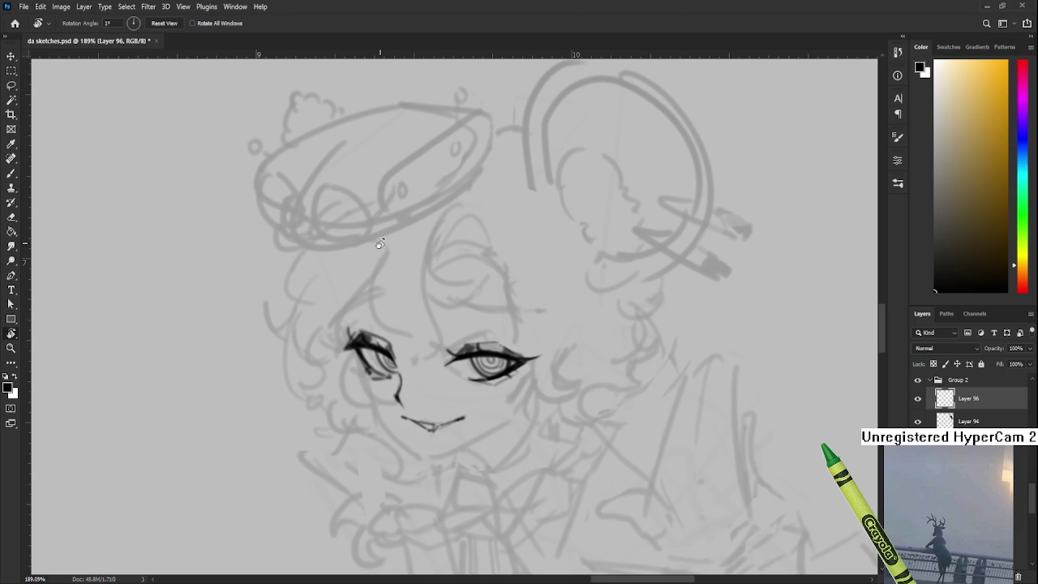
Step: Recentre the face and repeatedly draw and undo a hair curve across the forehead
{"action": "left_click_drag", "start_coordinate": [380, 244], "coordinate": [391, 318]}
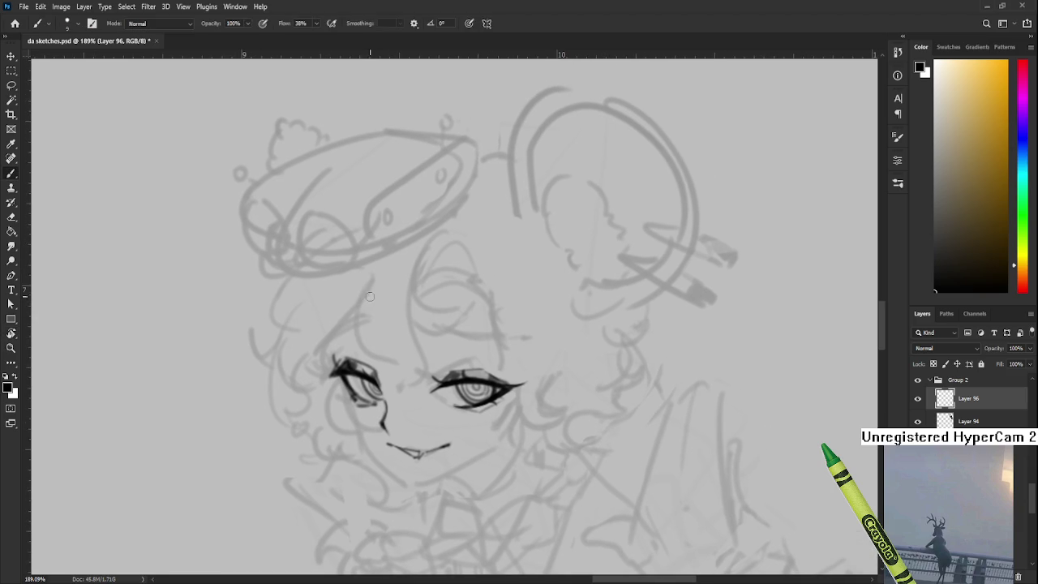
{"action": "left_click_drag", "start_coordinate": [371, 282], "coordinate": [356, 365]}
{"action": "key", "text": "ctrl+z"}
{"action": "mouse_move", "coordinate": [373, 281]}
{"action": "left_mouse_down"}
{"action": "mouse_move", "coordinate": [357, 366]}
{"action": "mouse_move", "coordinate": [390, 380]}
{"action": "mouse_move", "coordinate": [352, 316]}
{"action": "left_mouse_up"}
{"action": "key", "text": "ctrl+z"}
{"action": "key", "text": "ctrl+z"}
{"action": "key", "text": "ctrl+z"}
{"action": "left_click_drag", "start_coordinate": [377, 279], "coordinate": [357, 365]}
{"action": "key", "text": "ctrl+z"}
{"action": "key", "text": "ctrl+z"}
{"action": "mouse_move", "coordinate": [398, 279]}
{"action": "left_mouse_down"}
{"action": "mouse_move", "coordinate": [354, 365]}
{"action": "mouse_move", "coordinate": [352, 331]}
{"action": "left_mouse_up"}
{"action": "key", "text": "ctrl+z"}
Step: Ink a long curved bang down the forehead, hooking its tip toward the right eye
{"action": "key", "text": "ctrl+z"}
{"action": "left_click_drag", "start_coordinate": [375, 277], "coordinate": [352, 350]}
{"action": "key", "text": "ctrl+z"}
{"action": "key", "text": "ctrl+z"}
{"action": "left_click_drag", "start_coordinate": [375, 274], "coordinate": [349, 362]}
{"action": "key", "text": "ctrl+z"}
{"action": "left_click_drag", "start_coordinate": [374, 279], "coordinate": [350, 361]}
{"action": "key", "text": "ctrl+z"}
{"action": "left_click_drag", "start_coordinate": [374, 286], "coordinate": [394, 369]}
{"action": "key", "text": "ctrl+z"}
{"action": "mouse_move", "coordinate": [372, 285]}
{"action": "left_mouse_down"}
{"action": "mouse_move", "coordinate": [353, 324]}
{"action": "mouse_move", "coordinate": [394, 369]}
{"action": "left_mouse_up"}
{"action": "key", "text": "ctrl+z"}
{"action": "key", "text": "ctrl+z"}
{"action": "mouse_move", "coordinate": [374, 286]}
{"action": "left_mouse_down"}
{"action": "mouse_move", "coordinate": [386, 354]}
{"action": "mouse_move", "coordinate": [375, 362]}
{"action": "mouse_move", "coordinate": [406, 391]}
{"action": "mouse_move", "coordinate": [357, 357]}
{"action": "left_mouse_up"}
{"action": "key", "text": "ctrl+z"}
Step: Add a second, longer hair strand beside the bang
{"action": "key", "text": "ctrl+z"}
{"action": "key", "text": "ctrl+z"}
{"action": "mouse_move", "coordinate": [374, 289]}
{"action": "left_mouse_down"}
{"action": "mouse_move", "coordinate": [352, 349]}
{"action": "mouse_move", "coordinate": [352, 329]}
{"action": "mouse_move", "coordinate": [382, 385]}
{"action": "mouse_move", "coordinate": [354, 351]}
{"action": "left_mouse_up"}
{"action": "key", "text": "ctrl+z"}
{"action": "key", "text": "ctrl+z"}
{"action": "key", "text": "ctrl+z"}
{"action": "key", "text": "ctrl+z"}
{"action": "left_click_drag", "start_coordinate": [375, 287], "coordinate": [354, 322]}
{"action": "key", "text": "ctrl+z"}
{"action": "mouse_move", "coordinate": [373, 285]}
{"action": "left_mouse_down"}
{"action": "mouse_move", "coordinate": [398, 387]}
{"action": "mouse_move", "coordinate": [386, 354]}
{"action": "left_mouse_up"}
{"action": "key", "text": "ctrl+z"}
{"action": "key", "text": "ctrl+z"}
{"action": "left_click_drag", "start_coordinate": [375, 285], "coordinate": [402, 379]}
{"action": "key", "text": "ctrl+z"}
{"action": "left_click_drag", "start_coordinate": [375, 286], "coordinate": [397, 386]}
{"action": "mouse_move", "coordinate": [422, 373]}
{"action": "left_mouse_down"}
{"action": "mouse_move", "coordinate": [411, 377]}
{"action": "mouse_move", "coordinate": [415, 369]}
{"action": "left_mouse_up"}
{"action": "key", "text": "ctrl+z"}
{"action": "mouse_move", "coordinate": [404, 319]}
{"action": "left_mouse_down"}
{"action": "mouse_move", "coordinate": [398, 305]}
{"action": "mouse_move", "coordinate": [418, 335]}
{"action": "left_mouse_up"}
{"action": "key", "text": "ctrl+z"}
{"action": "mouse_move", "coordinate": [397, 298]}
{"action": "left_mouse_down"}
{"action": "mouse_move", "coordinate": [416, 362]}
{"action": "mouse_move", "coordinate": [409, 325]}
{"action": "mouse_move", "coordinate": [420, 364]}
{"action": "mouse_move", "coordinate": [428, 341]}
{"action": "mouse_move", "coordinate": [417, 358]}
{"action": "left_mouse_up"}
{"action": "key", "text": "ctrl+z"}
{"action": "key", "text": "ctrl+z"}
{"action": "key", "text": "ctrl+z"}
{"action": "key", "text": "ctrl+z"}
{"action": "key", "text": "ctrl+z"}
{"action": "mouse_move", "coordinate": [397, 298]}
{"action": "left_mouse_down"}
{"action": "mouse_move", "coordinate": [417, 359]}
{"action": "mouse_move", "coordinate": [414, 347]}
{"action": "left_mouse_up"}
{"action": "key", "text": "ctrl+z"}
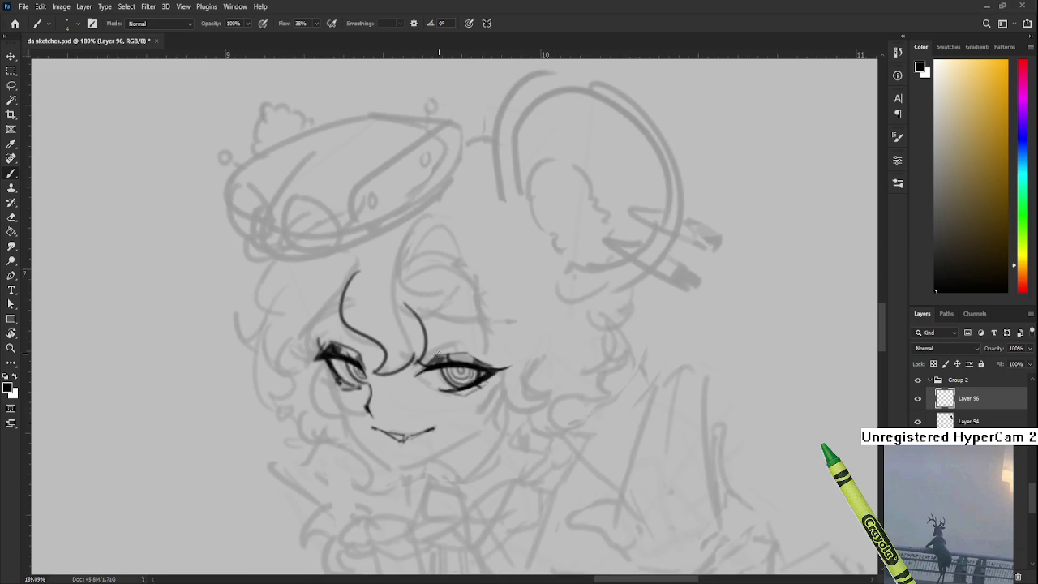
{"action": "scroll", "coordinate": [406, 277], "scroll_direction": "up", "scroll_amount": 3}
{"action": "left_click_drag", "start_coordinate": [407, 278], "coordinate": [416, 364]}
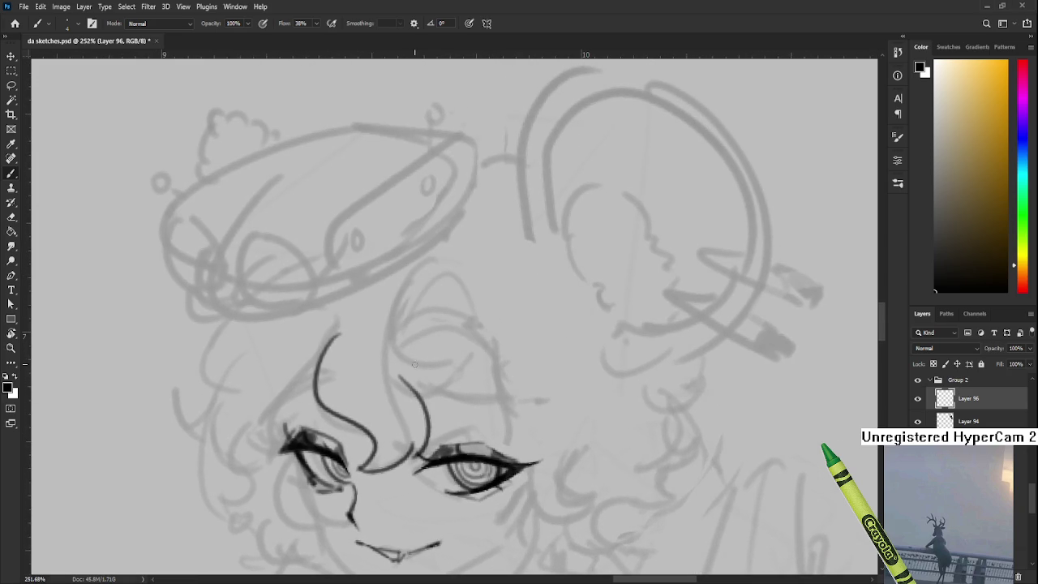
Step: Ink a horizontal line across the forehead with a short stroke at the hairline
{"action": "scroll", "coordinate": [422, 398], "scroll_direction": "down", "scroll_amount": 4}
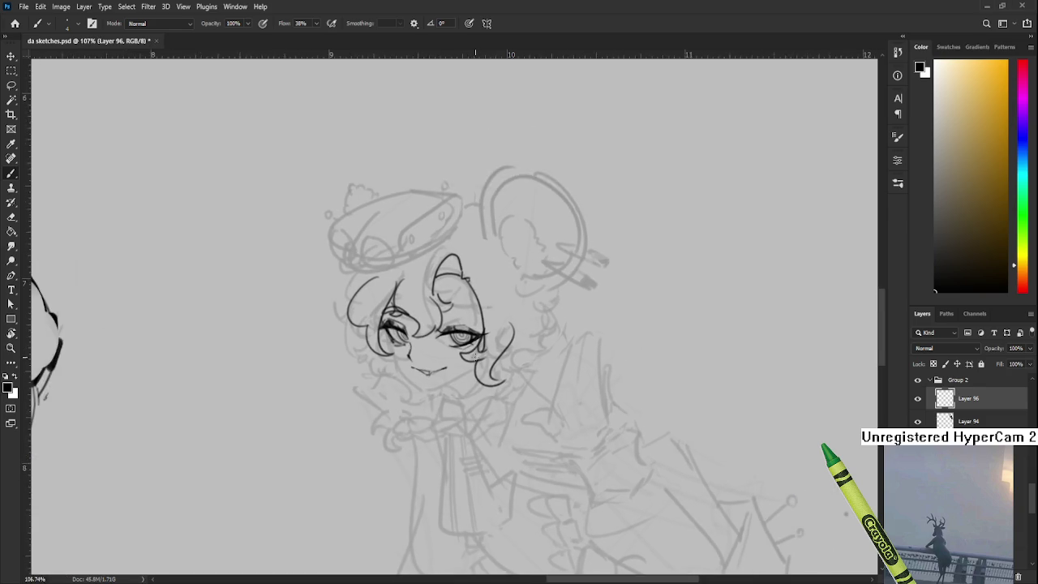
{"action": "scroll", "coordinate": [490, 260], "scroll_direction": "up", "scroll_amount": 3}
{"action": "scroll", "coordinate": [486, 279], "scroll_direction": "up", "scroll_amount": 3}
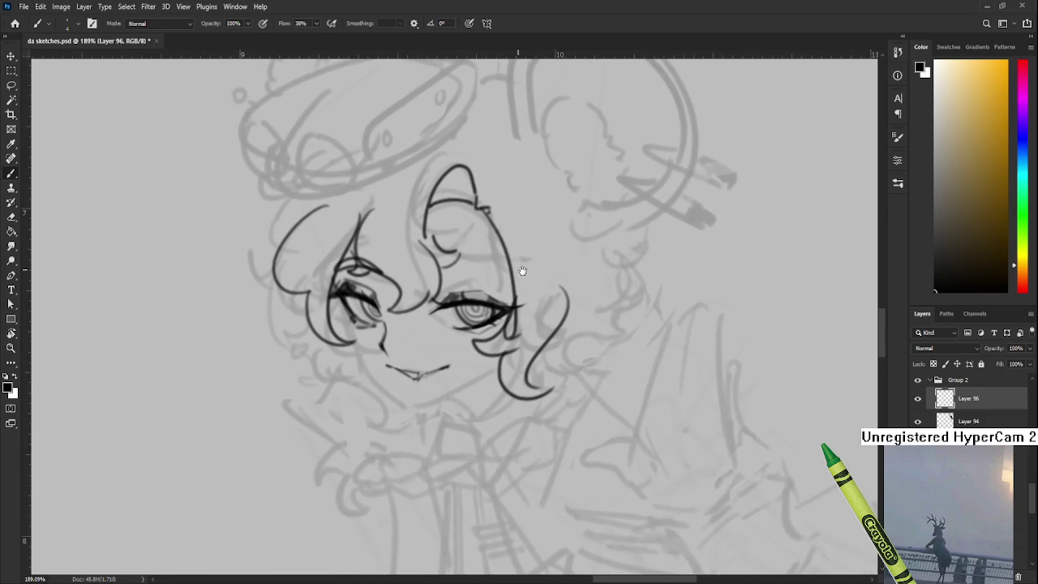
{"action": "scroll", "coordinate": [436, 282], "scroll_direction": "down", "scroll_amount": 1}
{"action": "left_click_drag", "start_coordinate": [417, 278], "coordinate": [517, 279]}
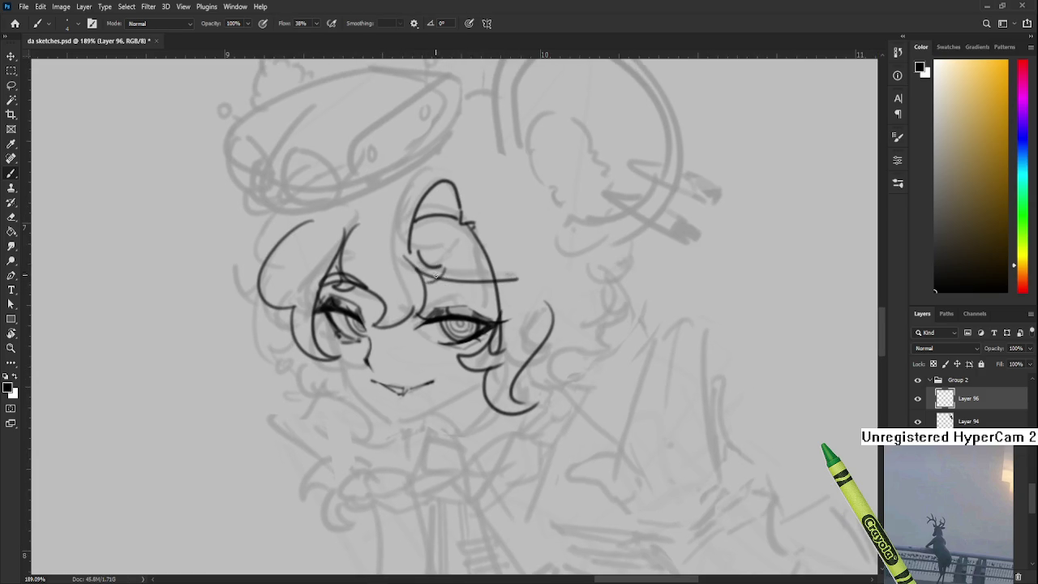
{"action": "left_click_drag", "start_coordinate": [408, 264], "coordinate": [416, 278]}
Step: Ink a line from the left eye down the cheek and start the jawline under the mouth
{"action": "mouse_move", "coordinate": [517, 245]}
{"action": "left_mouse_down"}
{"action": "mouse_move", "coordinate": [489, 298]}
{"action": "mouse_move", "coordinate": [542, 260]}
{"action": "left_mouse_up"}
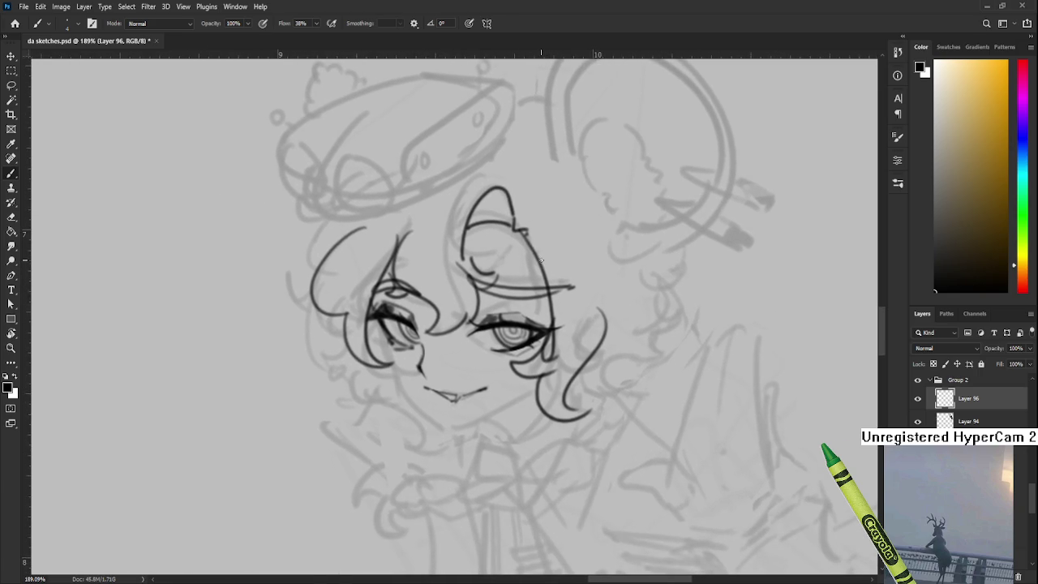
{"action": "scroll", "coordinate": [542, 260], "scroll_direction": "down", "scroll_amount": 5}
{"action": "scroll", "coordinate": [480, 354], "scroll_direction": "up", "scroll_amount": 4}
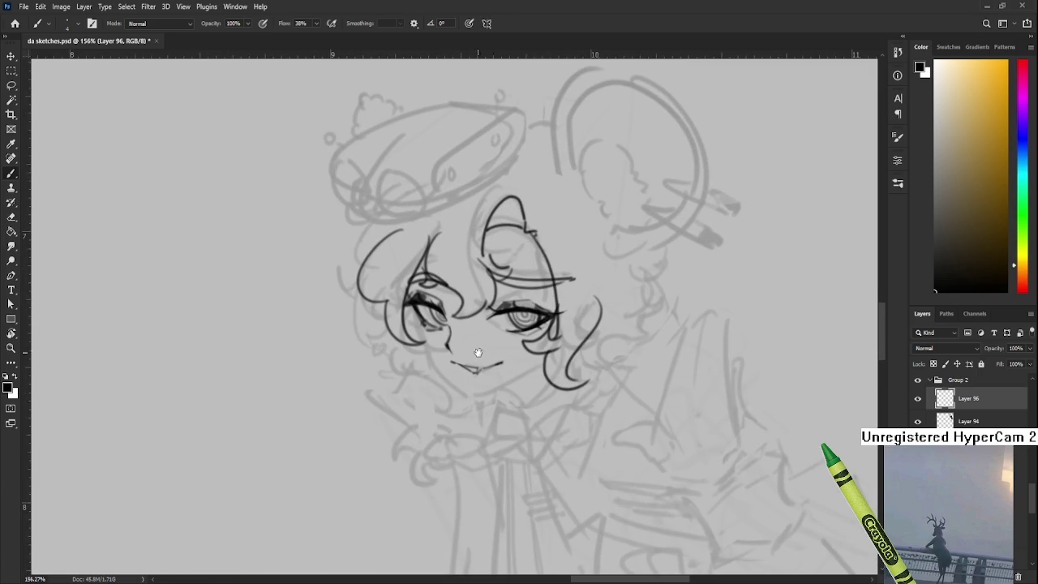
{"action": "left_click_drag", "start_coordinate": [479, 353], "coordinate": [450, 334]}
{"action": "left_click_drag", "start_coordinate": [387, 287], "coordinate": [383, 323]}
{"action": "key", "text": "ctrl+z"}
{"action": "mouse_move", "coordinate": [393, 282]}
{"action": "left_mouse_down"}
{"action": "mouse_move", "coordinate": [388, 316]}
{"action": "mouse_move", "coordinate": [419, 339]}
{"action": "mouse_move", "coordinate": [404, 339]}
{"action": "left_mouse_up"}
{"action": "key", "text": "ctrl+z"}
{"action": "left_click_drag", "start_coordinate": [378, 298], "coordinate": [406, 339]}
{"action": "key", "text": "ctrl+z"}
{"action": "left_click_drag", "start_coordinate": [379, 294], "coordinate": [404, 339]}
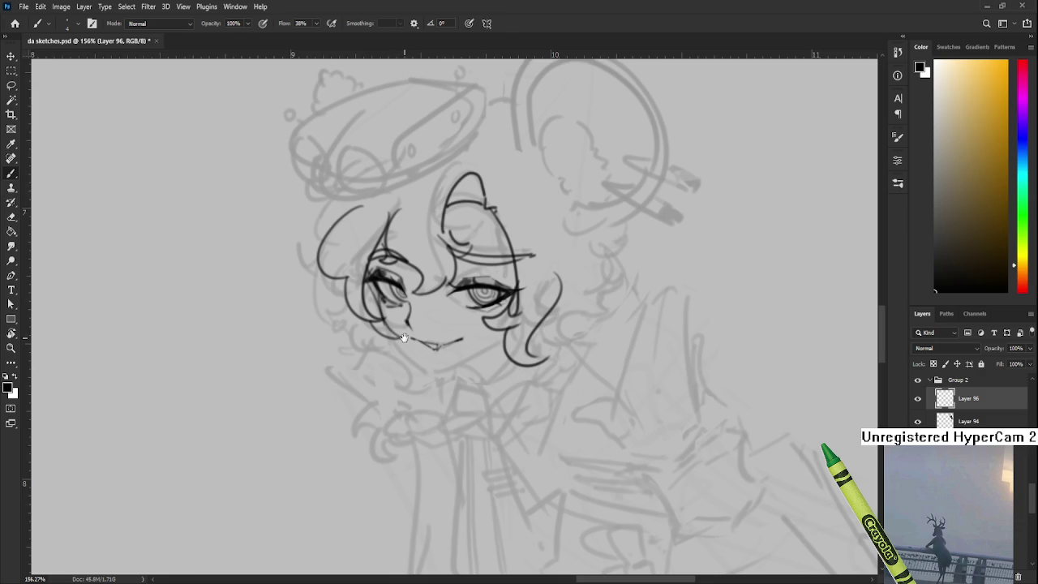
{"action": "scroll", "coordinate": [387, 317], "scroll_direction": "down", "scroll_amount": 1}
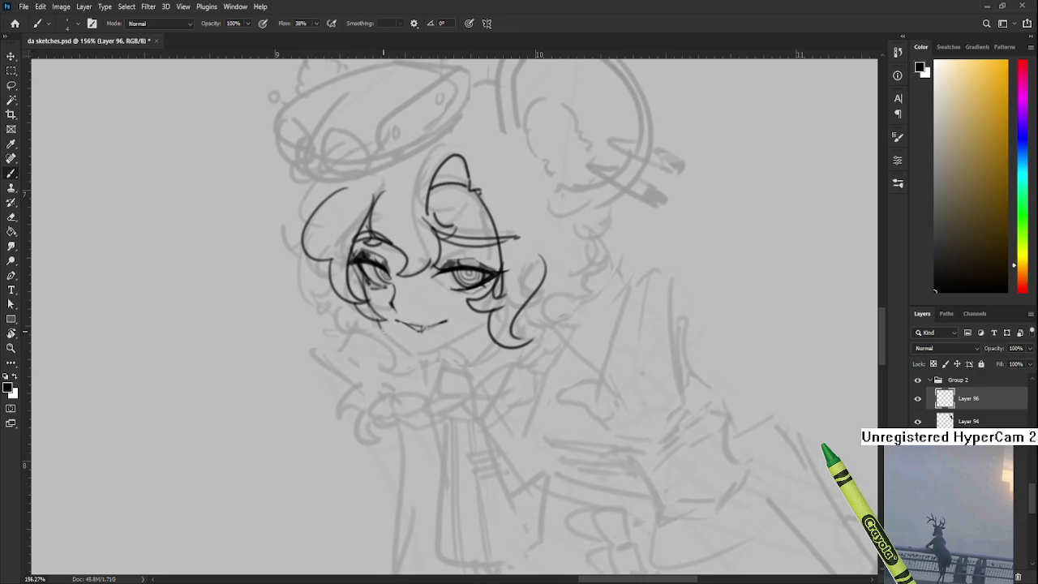
{"action": "left_click_drag", "start_coordinate": [381, 326], "coordinate": [418, 354]}
Step: Redraw the jawline under the mouth and continue it up toward the right cheek
{"action": "left_click_drag", "start_coordinate": [378, 322], "coordinate": [424, 356]}
{"action": "key", "text": "ctrl+z"}
{"action": "left_click_drag", "start_coordinate": [378, 322], "coordinate": [424, 362]}
{"action": "key", "text": "ctrl+z"}
{"action": "key", "text": "ctrl+z"}
{"action": "key", "text": "ctrl+z"}
{"action": "left_click_drag", "start_coordinate": [378, 322], "coordinate": [424, 361]}
{"action": "key", "text": "ctrl+z"}
{"action": "left_click_drag", "start_coordinate": [379, 324], "coordinate": [422, 365]}
{"action": "key", "text": "ctrl+z"}
{"action": "left_click_drag", "start_coordinate": [378, 323], "coordinate": [421, 358]}
{"action": "key", "text": "ctrl+z"}
{"action": "key", "text": "ctrl+z"}
{"action": "key", "text": "ctrl+z"}
{"action": "key", "text": "ctrl+z"}
{"action": "key", "text": "ctrl+z"}
{"action": "mouse_move", "coordinate": [379, 325]}
{"action": "left_mouse_down"}
{"action": "mouse_move", "coordinate": [423, 361]}
{"action": "mouse_move", "coordinate": [391, 325]}
{"action": "mouse_move", "coordinate": [462, 286]}
{"action": "left_mouse_up"}
{"action": "key", "text": "ctrl+z"}
{"action": "key", "text": "ctrl+z"}
{"action": "mouse_move", "coordinate": [401, 326]}
{"action": "left_mouse_down"}
{"action": "mouse_move", "coordinate": [450, 294]}
{"action": "mouse_move", "coordinate": [430, 378]}
{"action": "left_mouse_up"}
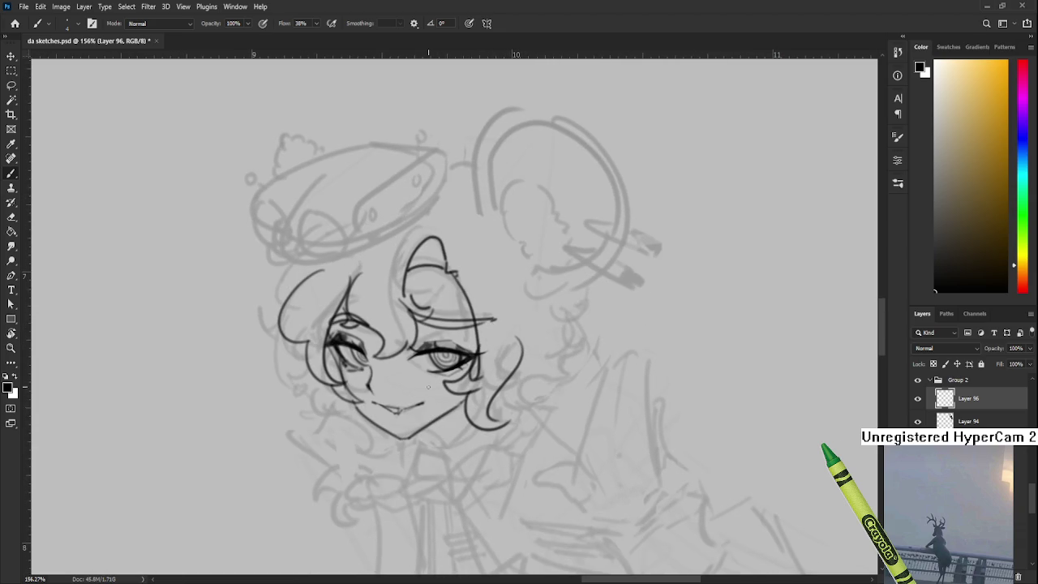
Step: Hatch short blush marks on the right and left cheeks
{"action": "left_click_drag", "start_coordinate": [433, 379], "coordinate": [436, 396]}
{"action": "left_click_drag", "start_coordinate": [444, 377], "coordinate": [442, 392]}
{"action": "mouse_move", "coordinate": [461, 387]}
{"action": "left_mouse_down"}
{"action": "mouse_move", "coordinate": [459, 399]}
{"action": "mouse_move", "coordinate": [474, 374]}
{"action": "left_mouse_up"}
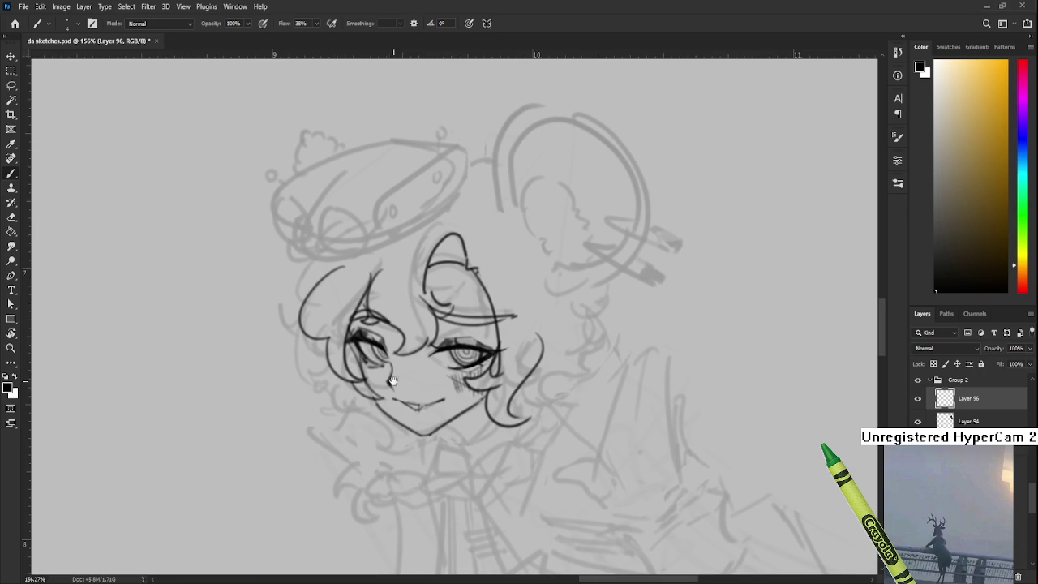
{"action": "mouse_move", "coordinate": [369, 372]}
{"action": "left_mouse_down"}
{"action": "mouse_move", "coordinate": [366, 388]}
{"action": "mouse_move", "coordinate": [384, 386]}
{"action": "mouse_move", "coordinate": [369, 378]}
{"action": "left_mouse_up"}
{"action": "key", "text": "ctrl+z"}
Step: Erase stray marks beside the right eye and cheek
{"action": "key", "text": "e"}
{"action": "key", "text": "b"}
{"action": "key", "text": "e"}
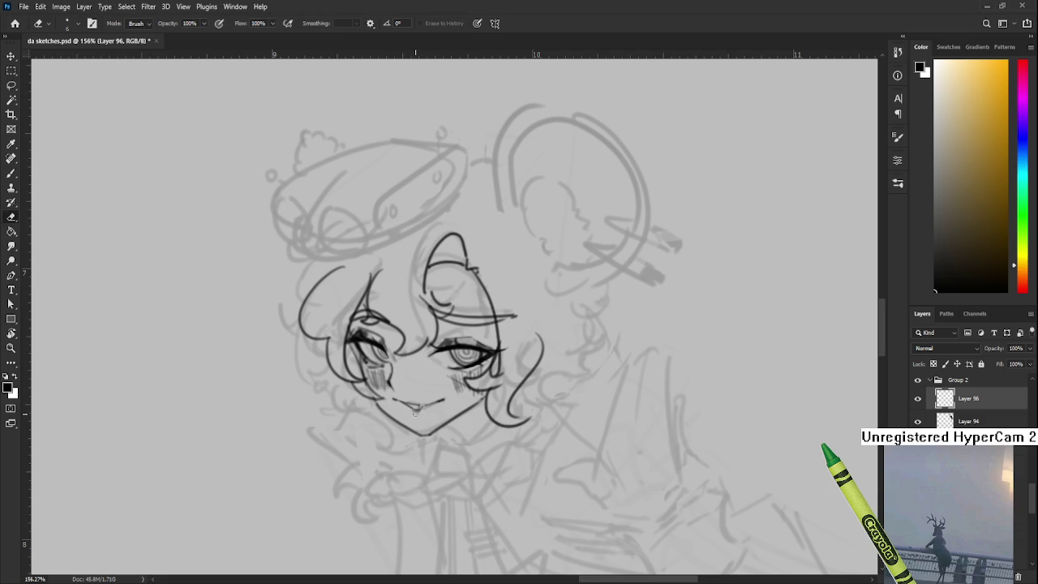
{"action": "scroll", "coordinate": [435, 404], "scroll_direction": "down", "scroll_amount": 1}
{"action": "scroll", "coordinate": [434, 403], "scroll_direction": "down", "scroll_amount": 1}
{"action": "scroll", "coordinate": [434, 403], "scroll_direction": "down", "scroll_amount": 3}
{"action": "scroll", "coordinate": [478, 381], "scroll_direction": "down", "scroll_amount": 1}
{"action": "scroll", "coordinate": [481, 381], "scroll_direction": "up", "scroll_amount": 3}
{"action": "scroll", "coordinate": [481, 380], "scroll_direction": "up", "scroll_amount": 1}
{"action": "scroll", "coordinate": [483, 375], "scroll_direction": "up", "scroll_amount": 1}
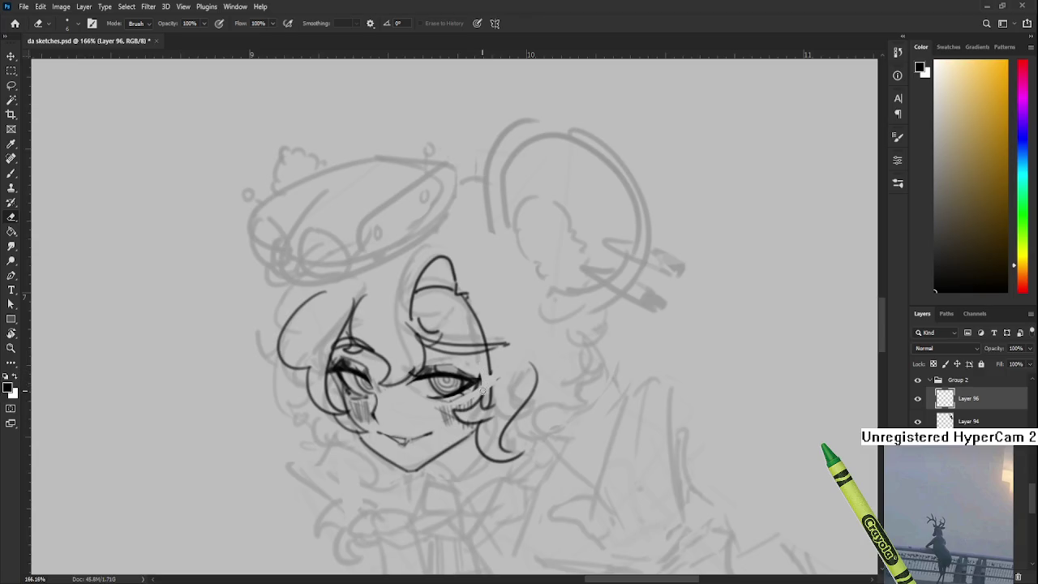
{"action": "key", "text": "b"}
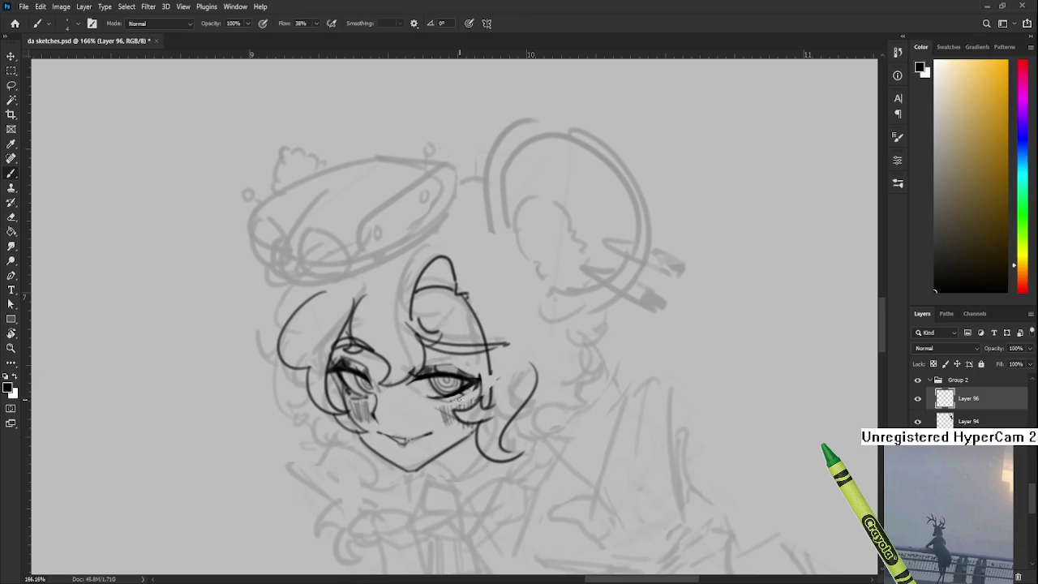
{"action": "key", "text": "e"}
{"action": "left_click_drag", "start_coordinate": [486, 381], "coordinate": [491, 401]}
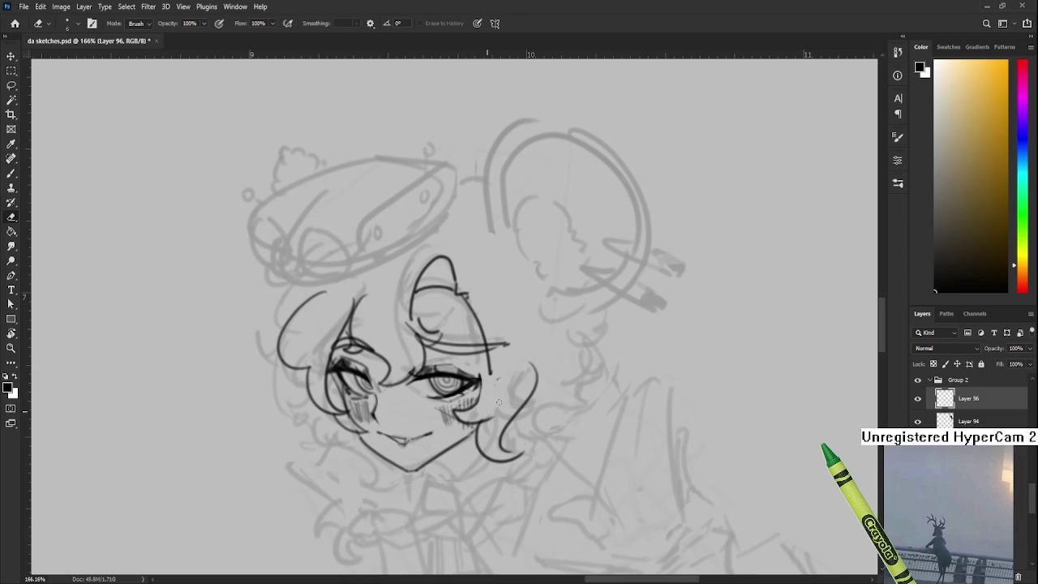
{"action": "mouse_move", "coordinate": [484, 402]}
{"action": "left_mouse_down"}
{"action": "mouse_move", "coordinate": [477, 411]}
{"action": "mouse_move", "coordinate": [385, 302]}
{"action": "left_mouse_up"}
{"action": "key", "text": "b"}
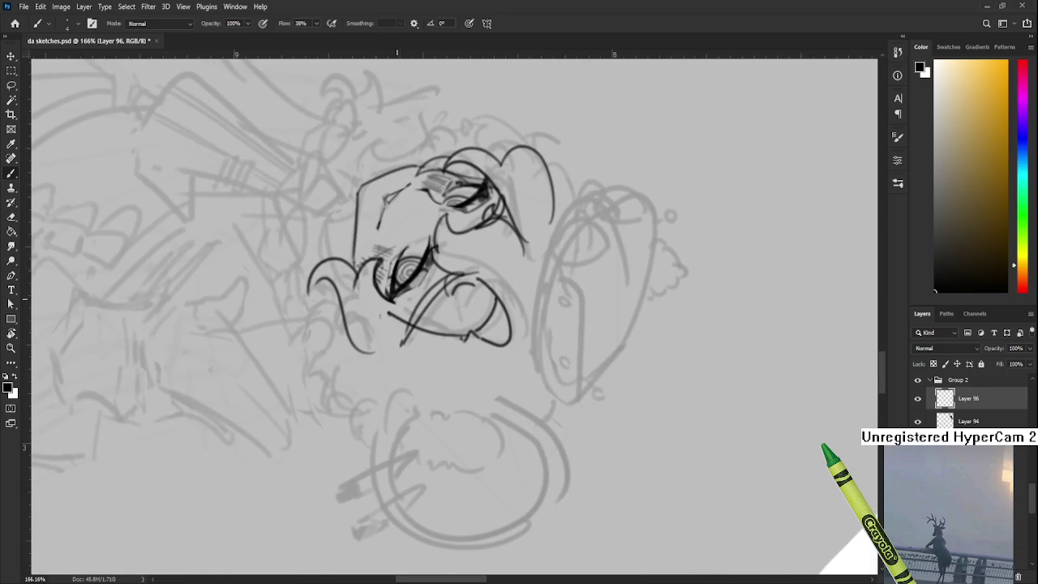
Step: Erase the faint stray hatch marks beside the girl's lower spiral eye
{"action": "key", "text": "e"}
{"action": "mouse_move", "coordinate": [371, 264]}
{"action": "left_mouse_down"}
{"action": "mouse_move", "coordinate": [398, 303]}
{"action": "mouse_move", "coordinate": [370, 365]}
{"action": "left_mouse_up"}
{"action": "key", "text": "r"}
{"action": "key", "text": "b"}
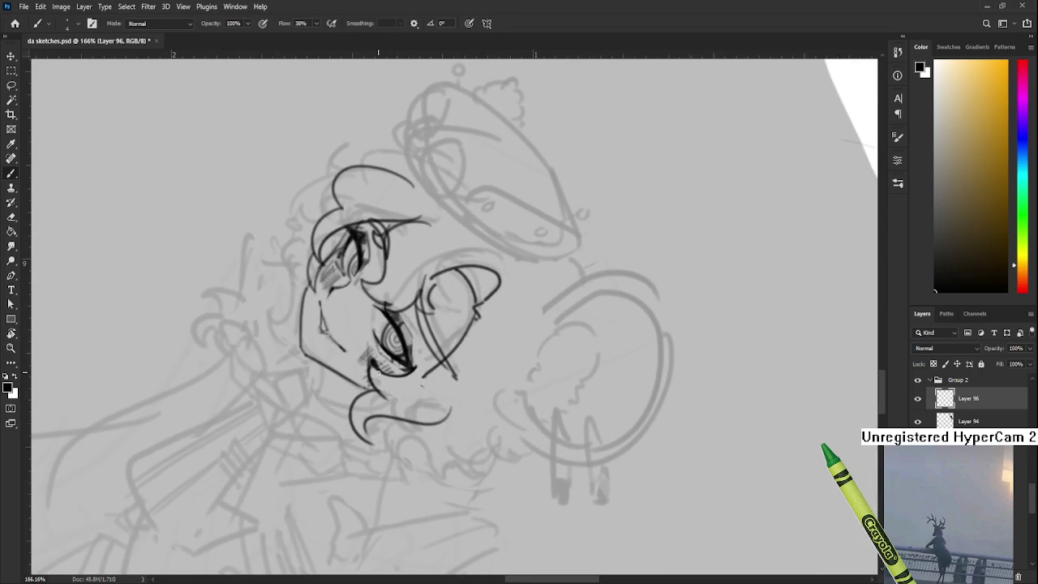
{"action": "key", "text": "e"}
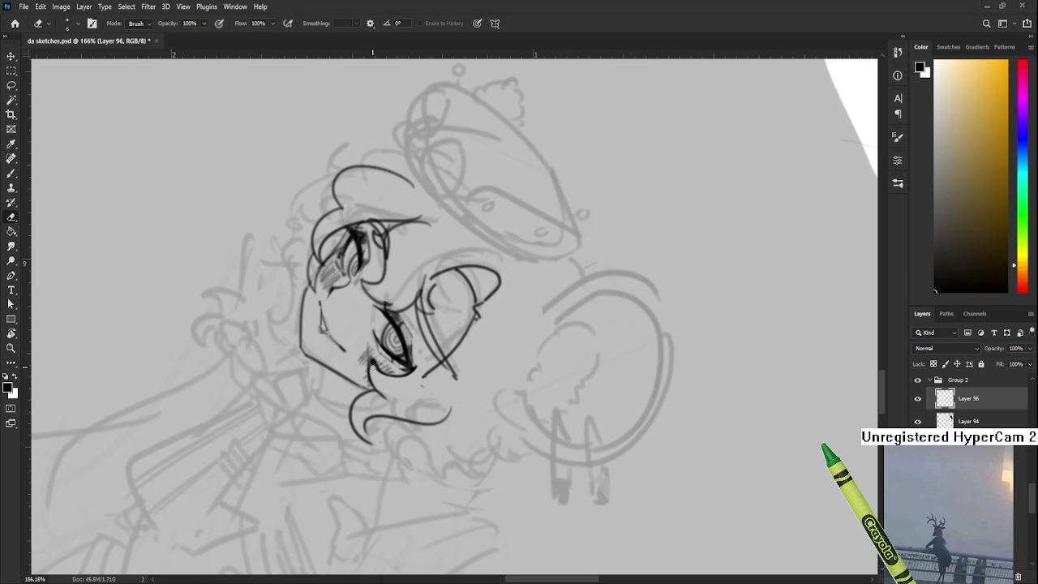
{"action": "key", "text": "b"}
{"action": "key", "text": "e"}
Step: Rotate the canvas view back toward level and zoom in on the inked face
{"action": "key", "text": "r"}
{"action": "mouse_move", "coordinate": [378, 372]}
{"action": "left_mouse_down"}
{"action": "mouse_move", "coordinate": [383, 339]}
{"action": "mouse_move", "coordinate": [368, 363]}
{"action": "left_mouse_up"}
{"action": "key", "text": "e"}
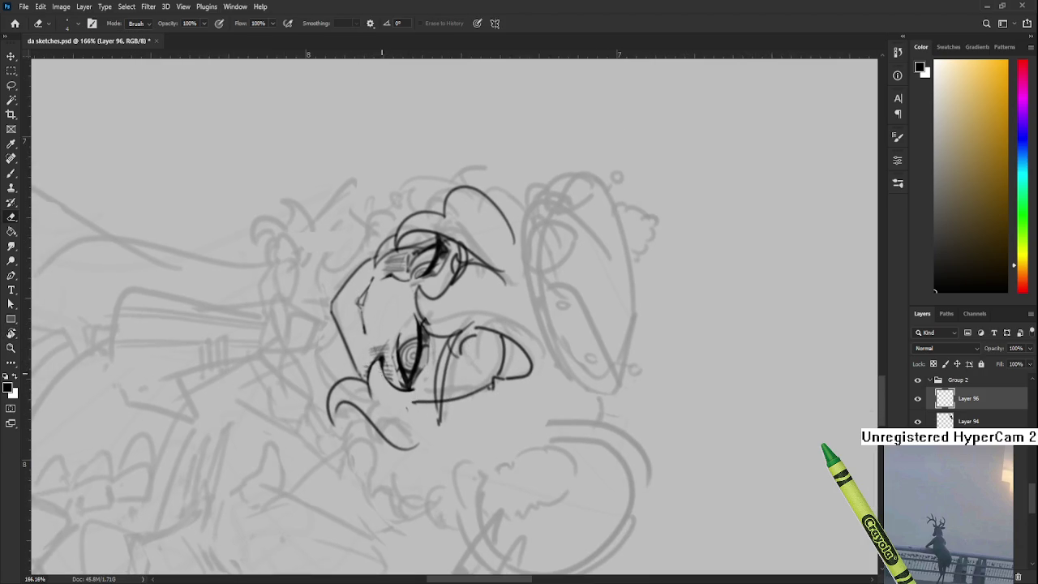
{"action": "key", "text": "b"}
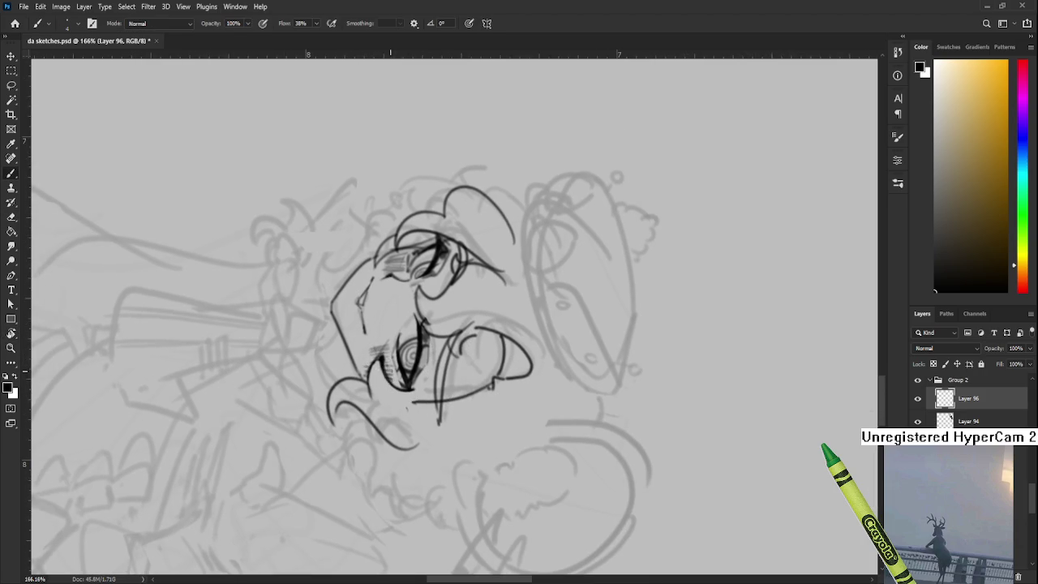
{"action": "key", "text": "e"}
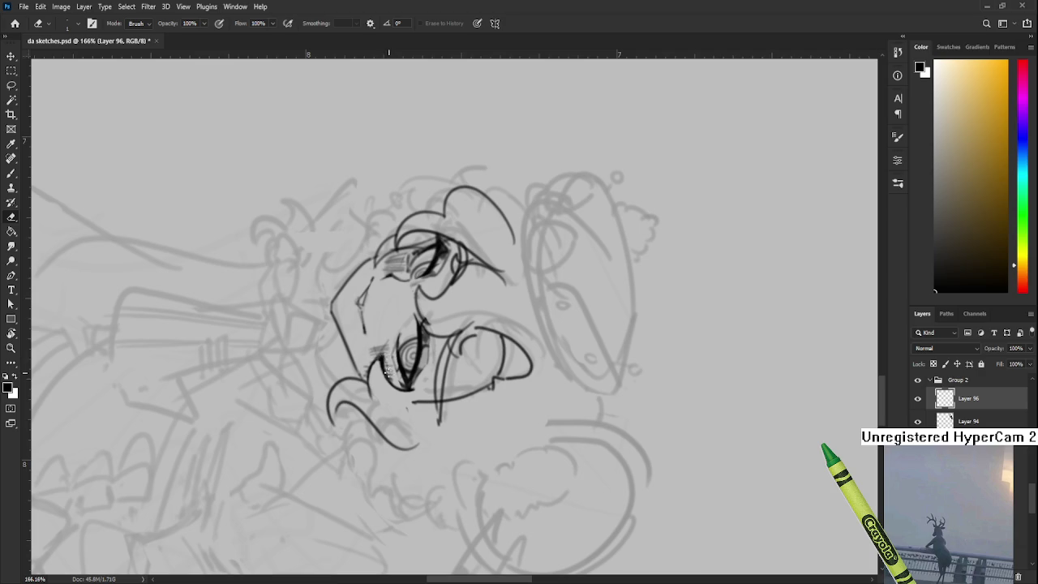
{"action": "key", "text": "r"}
{"action": "mouse_move", "coordinate": [388, 372]}
{"action": "left_mouse_down"}
{"action": "mouse_move", "coordinate": [562, 339]}
{"action": "mouse_move", "coordinate": [548, 283]}
{"action": "left_mouse_up"}
{"action": "scroll", "coordinate": [560, 335], "scroll_direction": "down", "scroll_amount": 5}
{"action": "scroll", "coordinate": [549, 283], "scroll_direction": "up", "scroll_amount": 2}
{"action": "scroll", "coordinate": [548, 283], "scroll_direction": "up", "scroll_amount": 3}
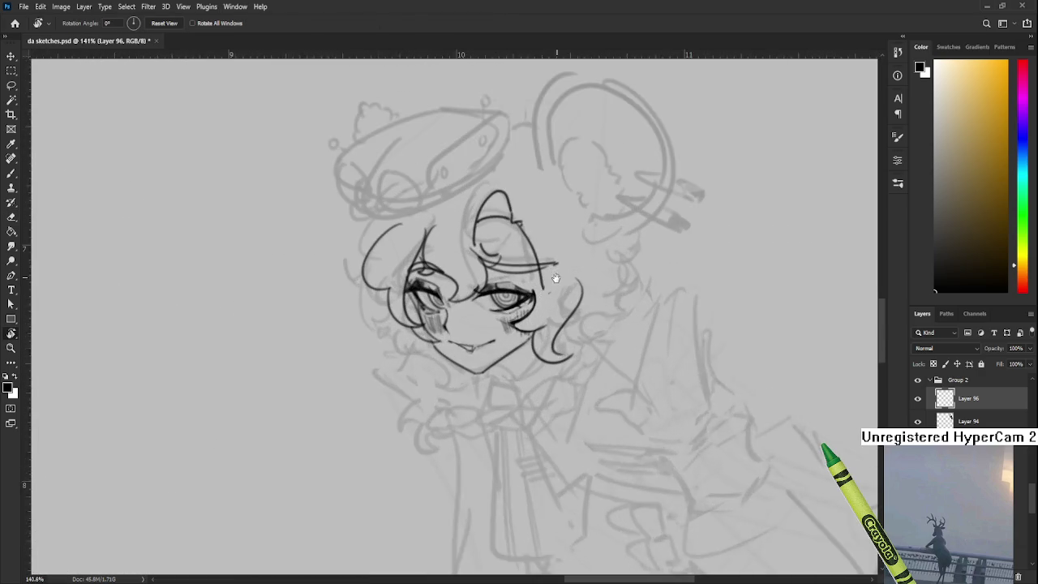
{"action": "scroll", "coordinate": [535, 304], "scroll_direction": "up", "scroll_amount": 2}
{"action": "key", "text": "e"}
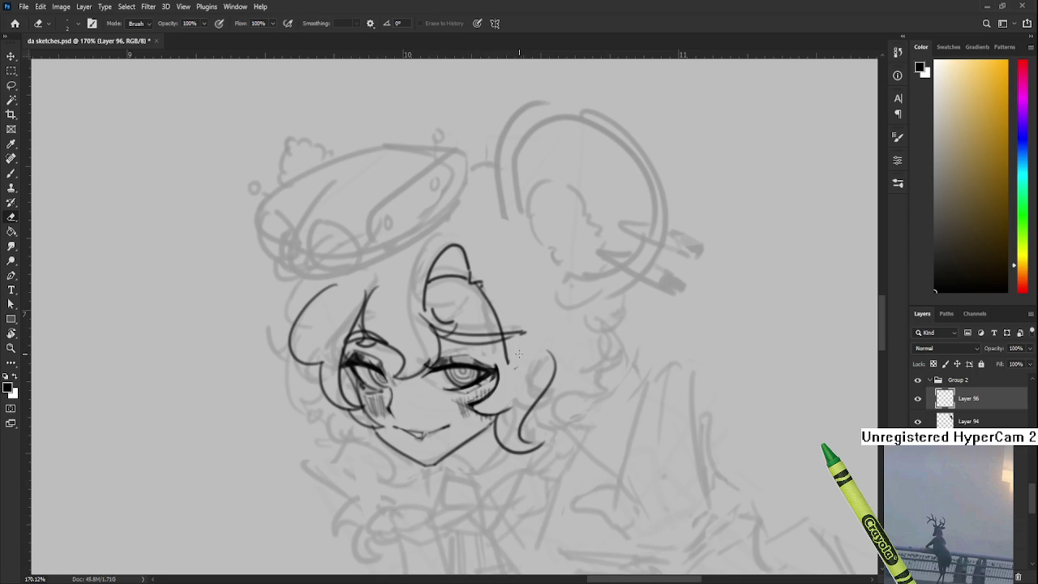
{"action": "left_click_drag", "start_coordinate": [515, 363], "coordinate": [500, 328]}
{"action": "left_click_drag", "start_coordinate": [511, 336], "coordinate": [491, 344]}
{"action": "key", "text": "b"}
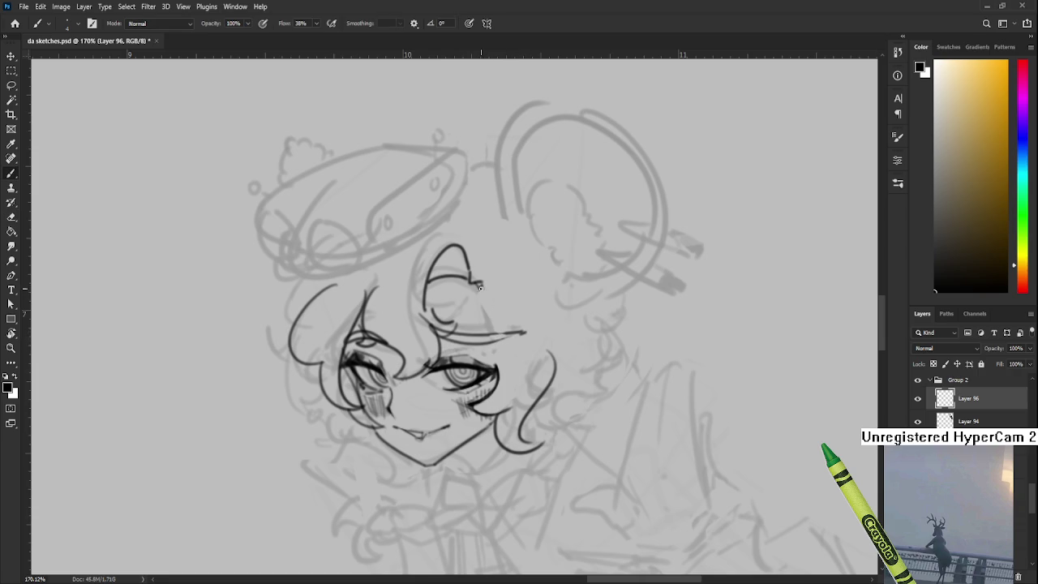
{"action": "mouse_move", "coordinate": [480, 284]}
{"action": "left_mouse_down"}
{"action": "mouse_move", "coordinate": [468, 292]}
{"action": "mouse_move", "coordinate": [491, 336]}
{"action": "left_mouse_up"}
{"action": "key", "text": "ctrl+z"}
{"action": "left_click_drag", "start_coordinate": [471, 279], "coordinate": [492, 340]}
{"action": "key", "text": "ctrl+z"}
{"action": "left_click_drag", "start_coordinate": [469, 279], "coordinate": [494, 345]}
{"action": "left_click_drag", "start_coordinate": [490, 335], "coordinate": [496, 357]}
{"action": "key", "text": "e"}
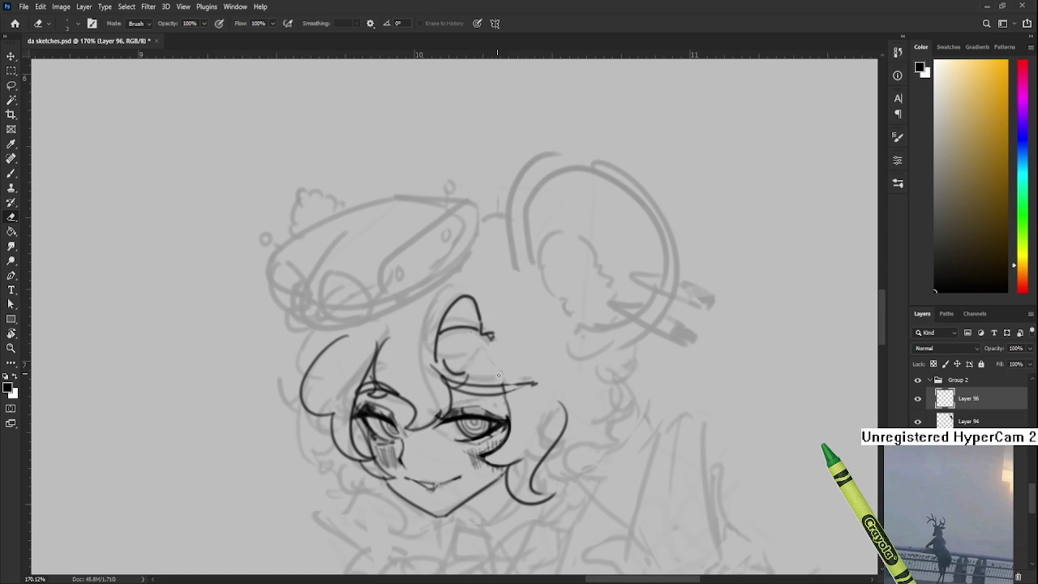
{"action": "key", "text": "b"}
{"action": "left_click", "coordinate": [512, 417], "text": "ctrl"}
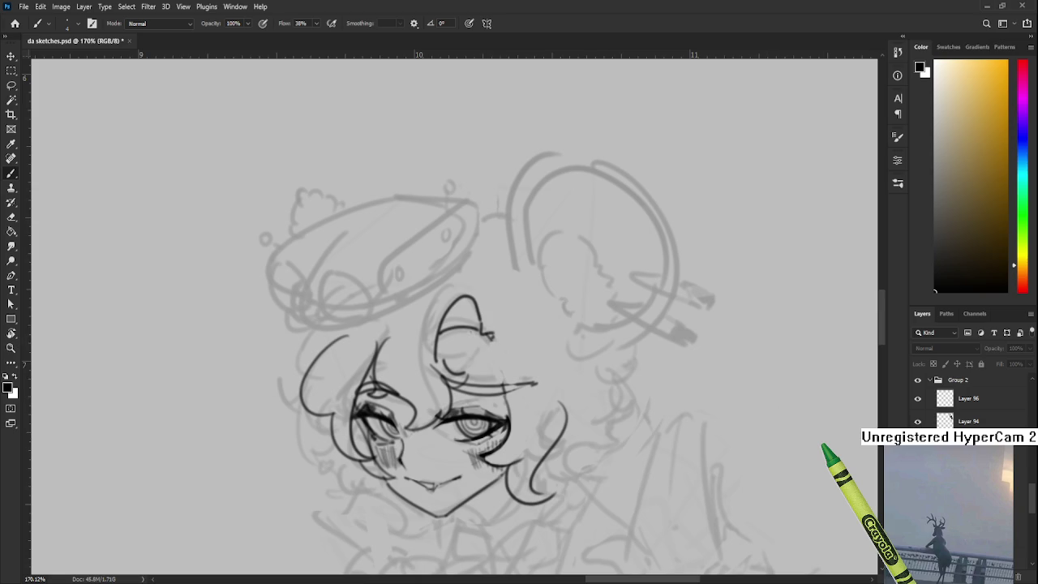
{"action": "left_click", "coordinate": [946, 402]}
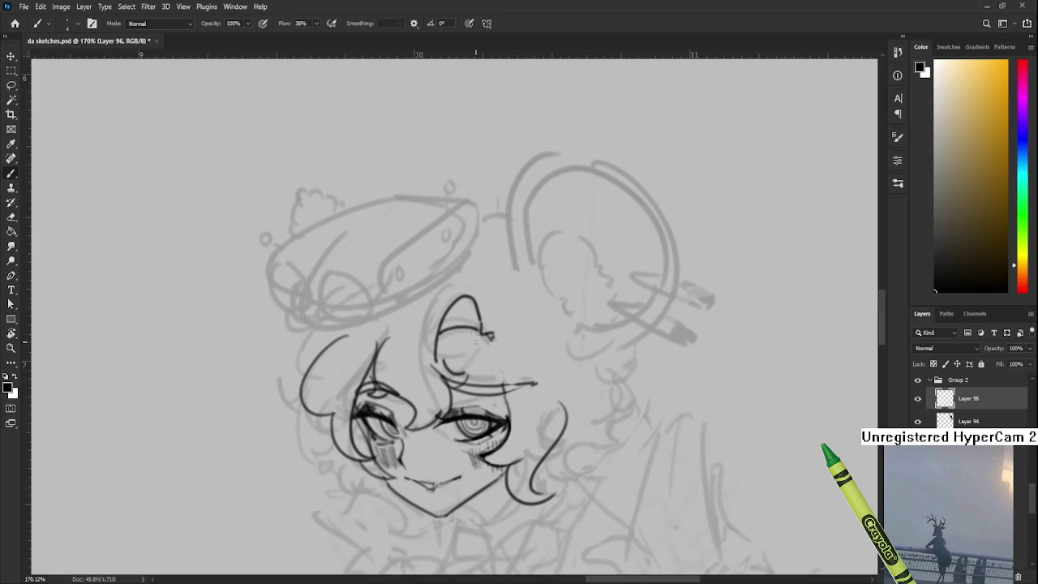
{"action": "left_click_drag", "start_coordinate": [487, 339], "coordinate": [511, 438]}
{"action": "key", "text": "ctrl+z"}
{"action": "left_click_drag", "start_coordinate": [485, 329], "coordinate": [511, 435]}
{"action": "key", "text": "ctrl+z"}
{"action": "key", "text": "r"}
{"action": "mouse_move", "coordinate": [487, 334]}
{"action": "left_mouse_down"}
{"action": "mouse_move", "coordinate": [491, 419]}
{"action": "mouse_move", "coordinate": [421, 394]}
{"action": "left_mouse_up"}
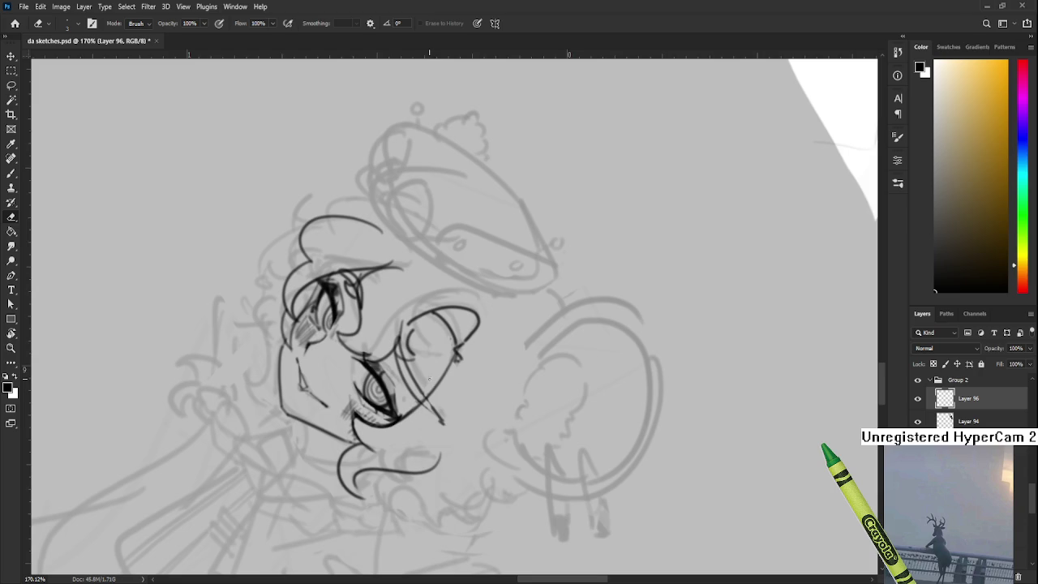
{"action": "key", "text": "r"}
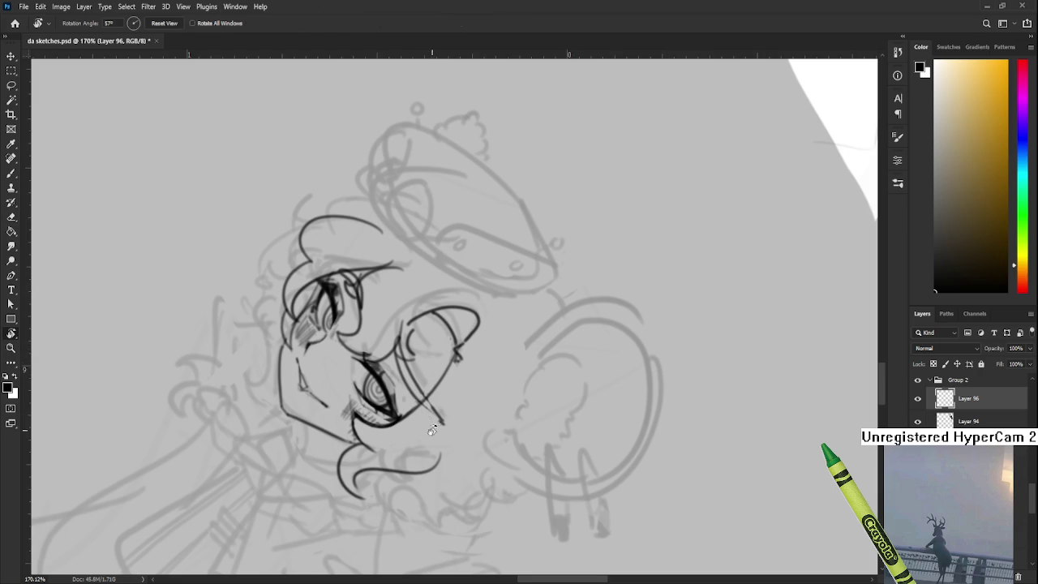
{"action": "left_click_drag", "start_coordinate": [425, 351], "coordinate": [484, 352]}
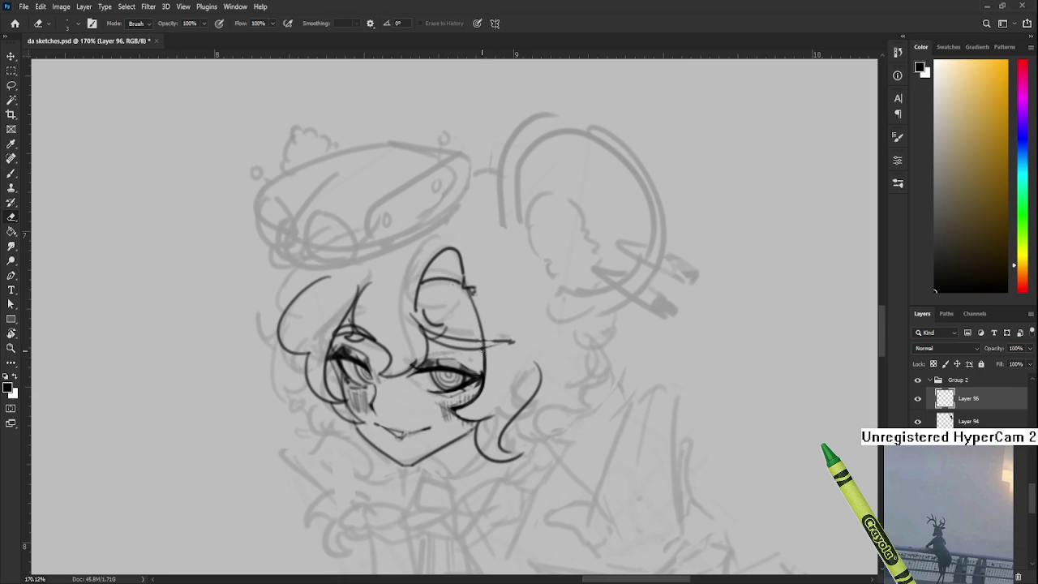
{"action": "left_click_drag", "start_coordinate": [482, 359], "coordinate": [496, 365]}
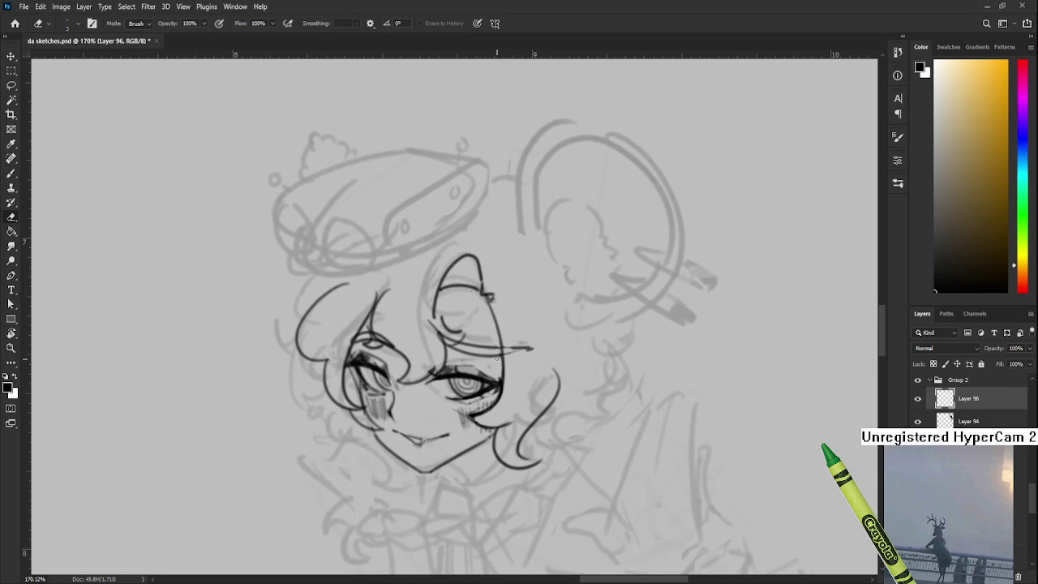
{"action": "scroll", "coordinate": [496, 359], "scroll_direction": "down", "scroll_amount": 5}
{"action": "scroll", "coordinate": [511, 365], "scroll_direction": "up", "scroll_amount": 4}
{"action": "key", "text": "r"}
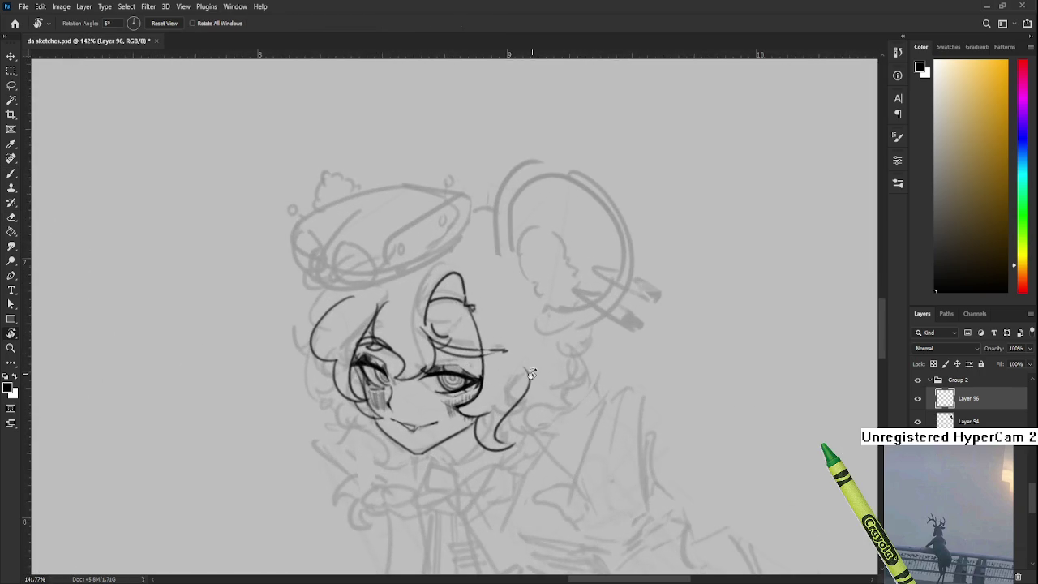
{"action": "mouse_move", "coordinate": [530, 372]}
{"action": "left_mouse_down"}
{"action": "mouse_move", "coordinate": [420, 387]}
{"action": "mouse_move", "coordinate": [416, 367]}
{"action": "left_mouse_up"}
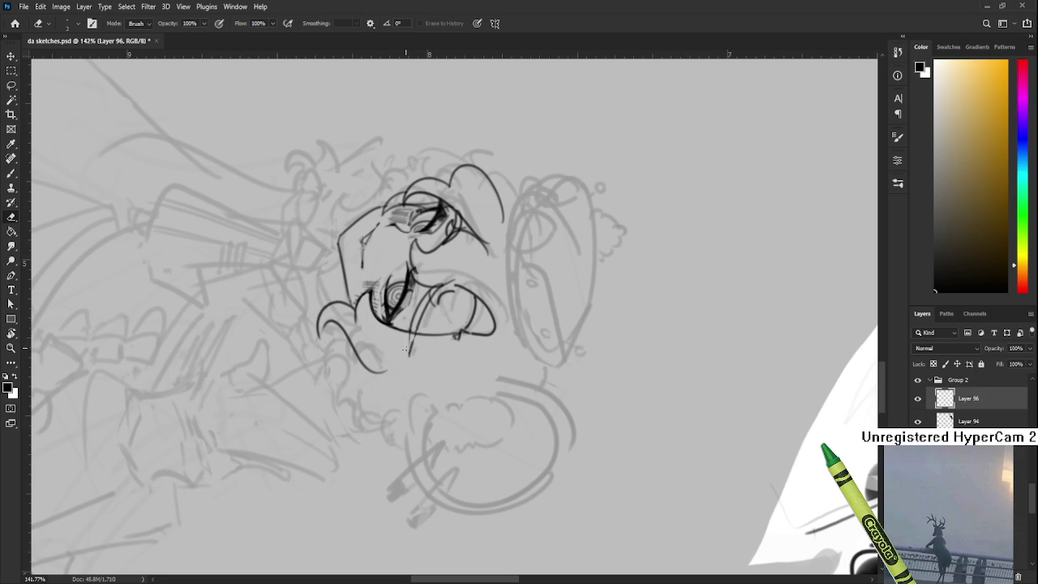
{"action": "key", "text": "b"}
{"action": "key", "text": "e"}
{"action": "key", "text": "b"}
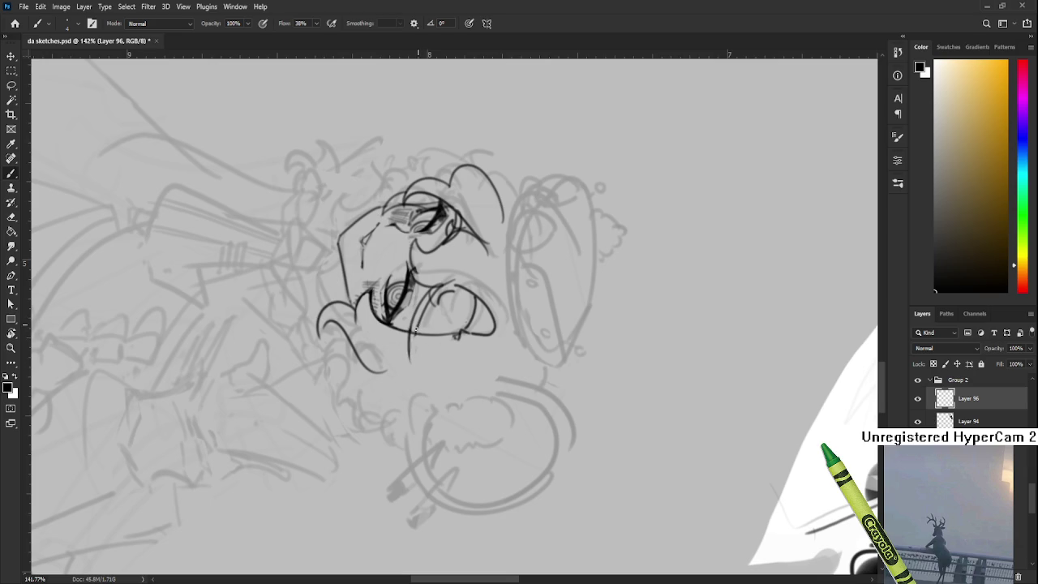
{"action": "key", "text": "e"}
{"action": "left_click_drag", "start_coordinate": [410, 338], "coordinate": [418, 368]}
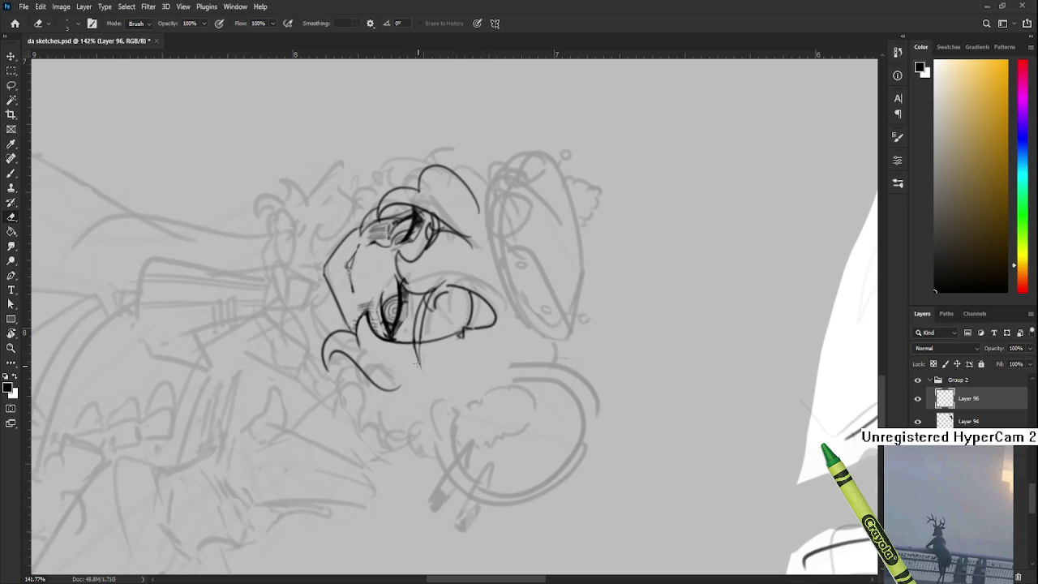
{"action": "scroll", "coordinate": [411, 352], "scroll_direction": "up", "scroll_amount": 2}
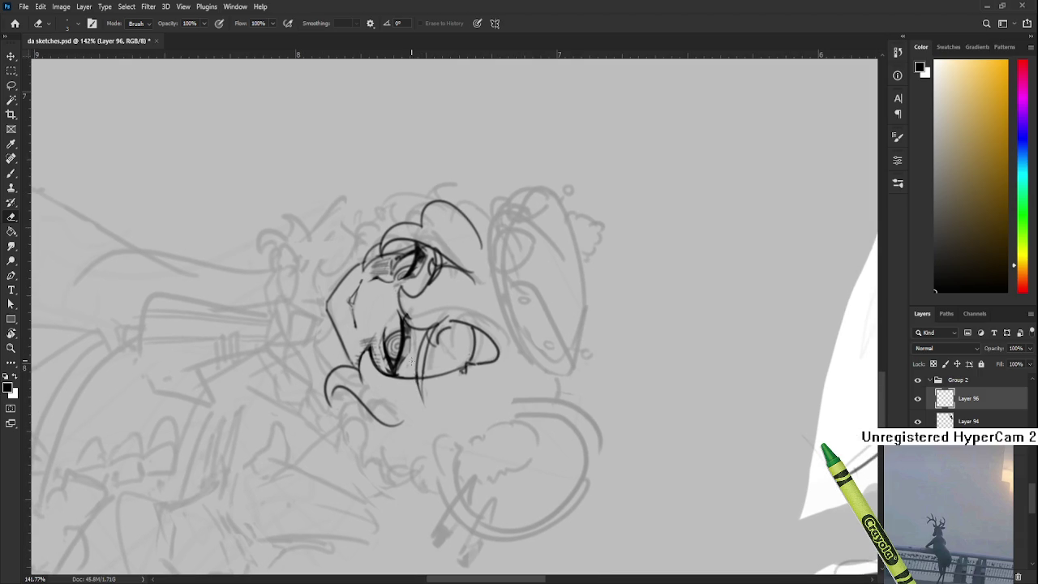
{"action": "key", "text": "r"}
{"action": "mouse_move", "coordinate": [411, 351]}
{"action": "left_mouse_down"}
{"action": "mouse_move", "coordinate": [454, 354]}
{"action": "mouse_move", "coordinate": [492, 382]}
{"action": "mouse_move", "coordinate": [437, 328]}
{"action": "left_mouse_up"}
{"action": "key", "text": "b"}
{"action": "key", "text": "r"}
{"action": "key", "text": "e"}
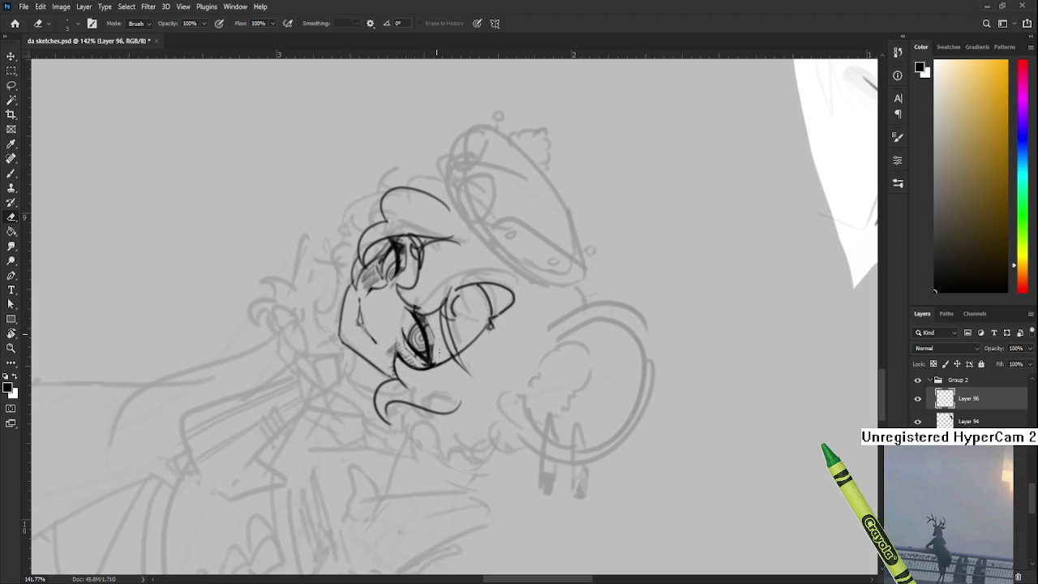
{"action": "key", "text": "r"}
{"action": "mouse_move", "coordinate": [438, 346]}
{"action": "left_mouse_down"}
{"action": "mouse_move", "coordinate": [521, 378]}
{"action": "mouse_move", "coordinate": [414, 389]}
{"action": "left_mouse_up"}
{"action": "key", "text": "e"}
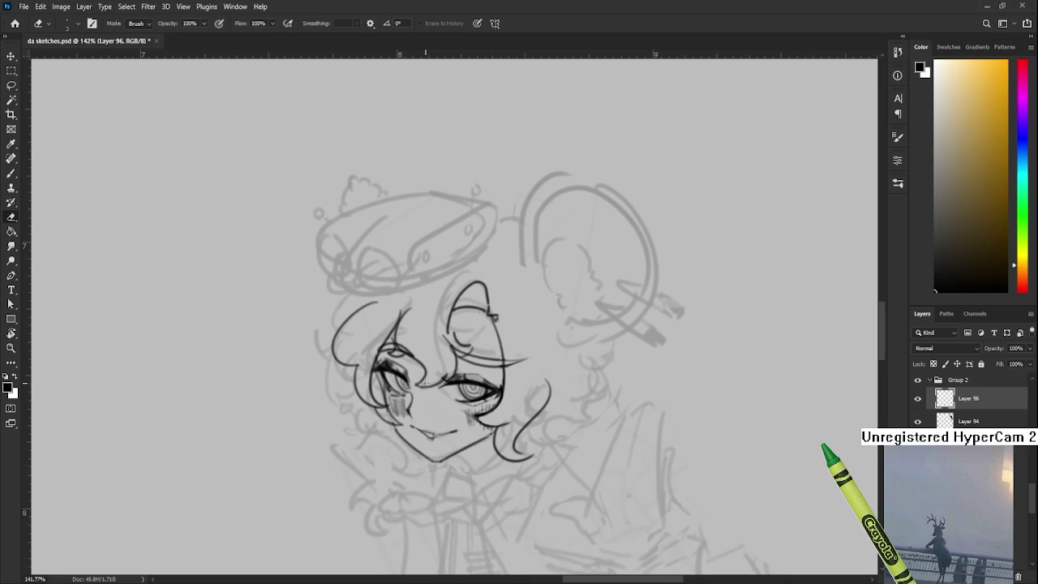
{"action": "left_click_drag", "start_coordinate": [462, 358], "coordinate": [456, 380]}
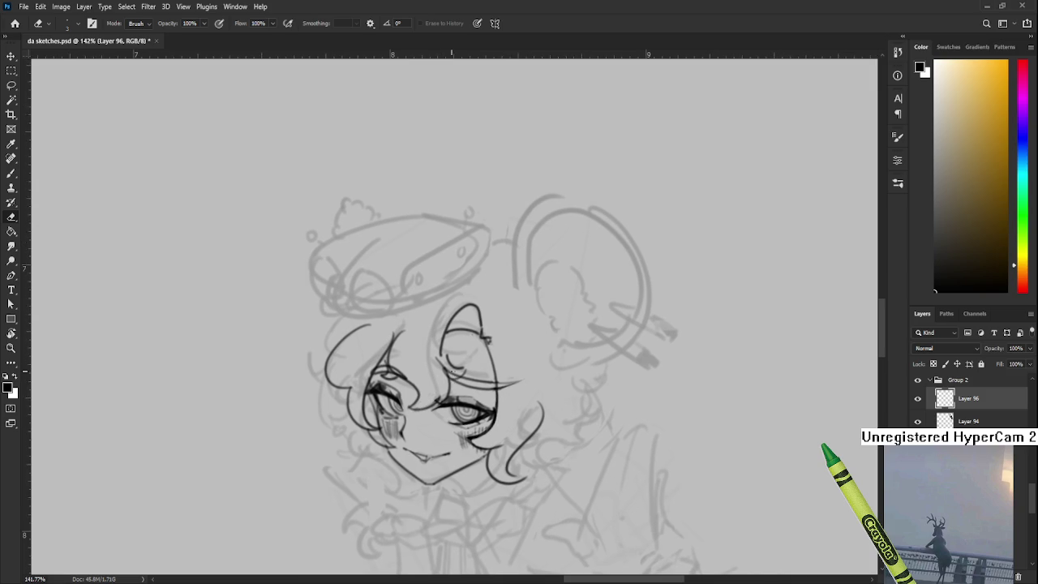
{"action": "scroll", "coordinate": [462, 381], "scroll_direction": "down", "scroll_amount": 3}
{"action": "scroll", "coordinate": [463, 382], "scroll_direction": "down", "scroll_amount": 3}
{"action": "scroll", "coordinate": [466, 369], "scroll_direction": "up", "scroll_amount": 3}
{"action": "scroll", "coordinate": [468, 363], "scroll_direction": "up", "scroll_amount": 2}
{"action": "left_click_drag", "start_coordinate": [468, 363], "coordinate": [476, 342]}
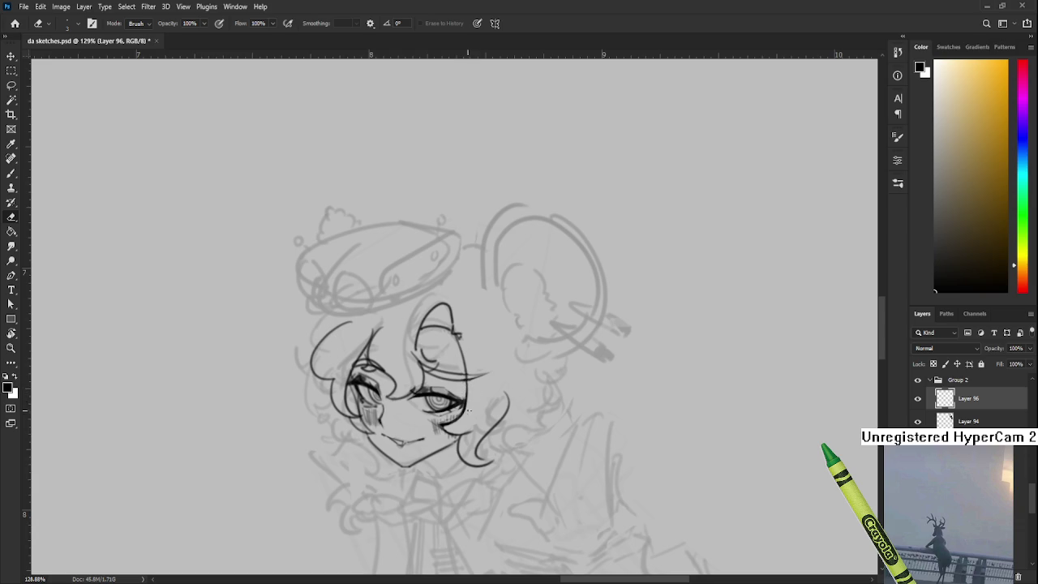
{"action": "key", "text": "r"}
{"action": "mouse_move", "coordinate": [464, 421]}
{"action": "left_mouse_down"}
{"action": "mouse_move", "coordinate": [519, 395]}
{"action": "mouse_move", "coordinate": [445, 429]}
{"action": "left_mouse_up"}
{"action": "scroll", "coordinate": [428, 395], "scroll_direction": "up", "scroll_amount": 3}
{"action": "scroll", "coordinate": [414, 392], "scroll_direction": "up", "scroll_amount": 1}
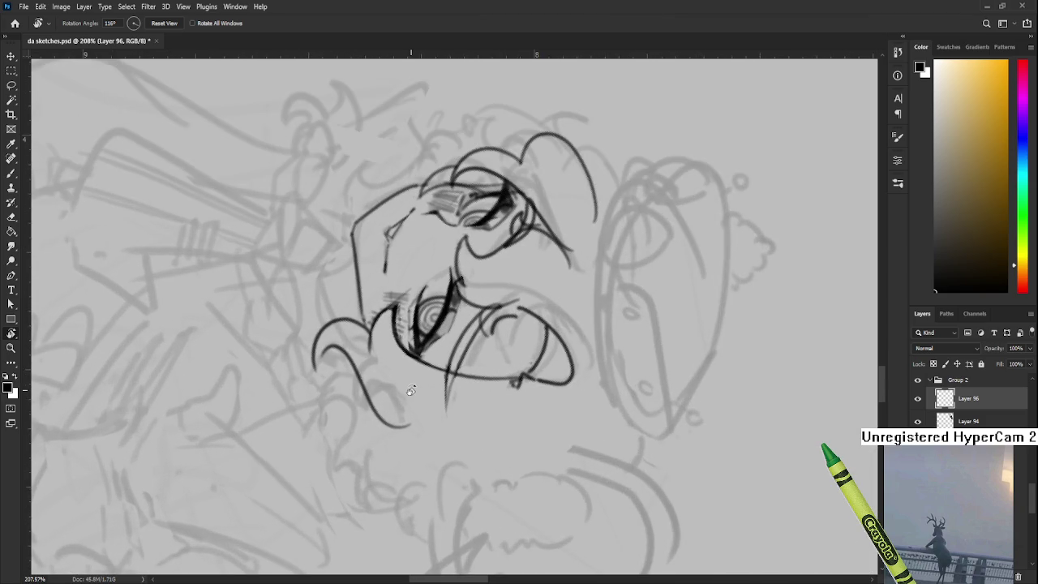
{"action": "scroll", "coordinate": [378, 349], "scroll_direction": "up", "scroll_amount": 1}
{"action": "key", "text": "b"}
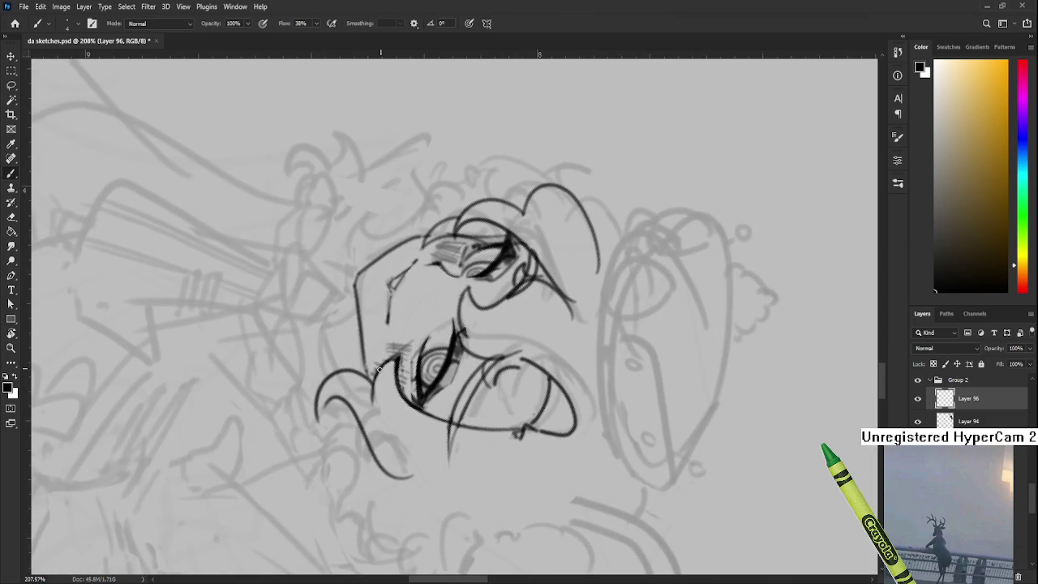
{"action": "key", "text": "e"}
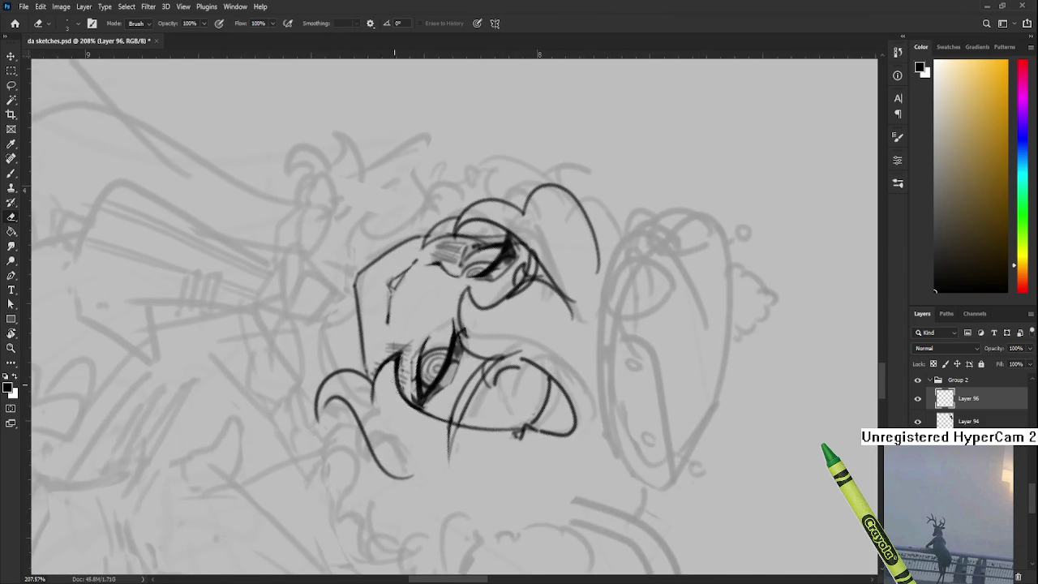
{"action": "key", "text": "r"}
{"action": "left_click_drag", "start_coordinate": [402, 441], "coordinate": [443, 69]}
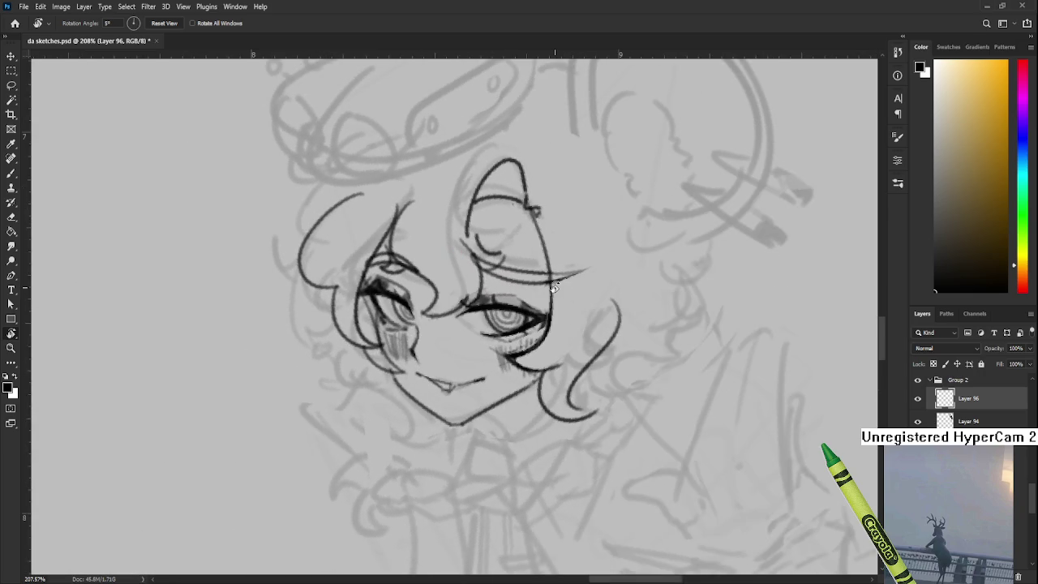
{"action": "scroll", "coordinate": [443, 69], "scroll_direction": "down", "scroll_amount": 5}
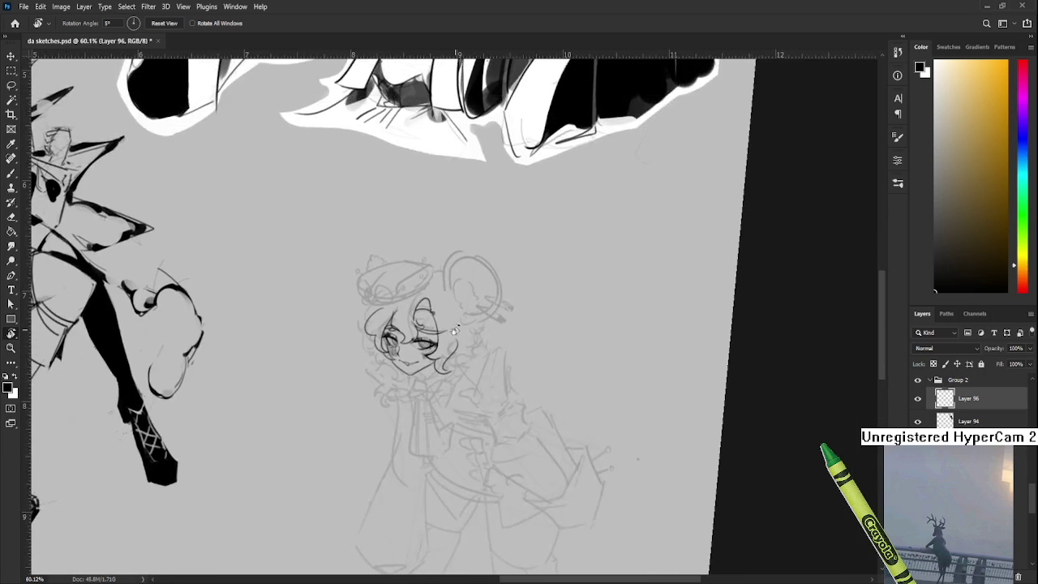
Step: Level the view and ink a C-shaped curl right of the face, undoing and redrawing it
{"action": "mouse_move", "coordinate": [433, 301]}
{"action": "left_mouse_down"}
{"action": "mouse_move", "coordinate": [463, 278]}
{"action": "mouse_move", "coordinate": [414, 347]}
{"action": "left_mouse_up"}
{"action": "key", "text": "b"}
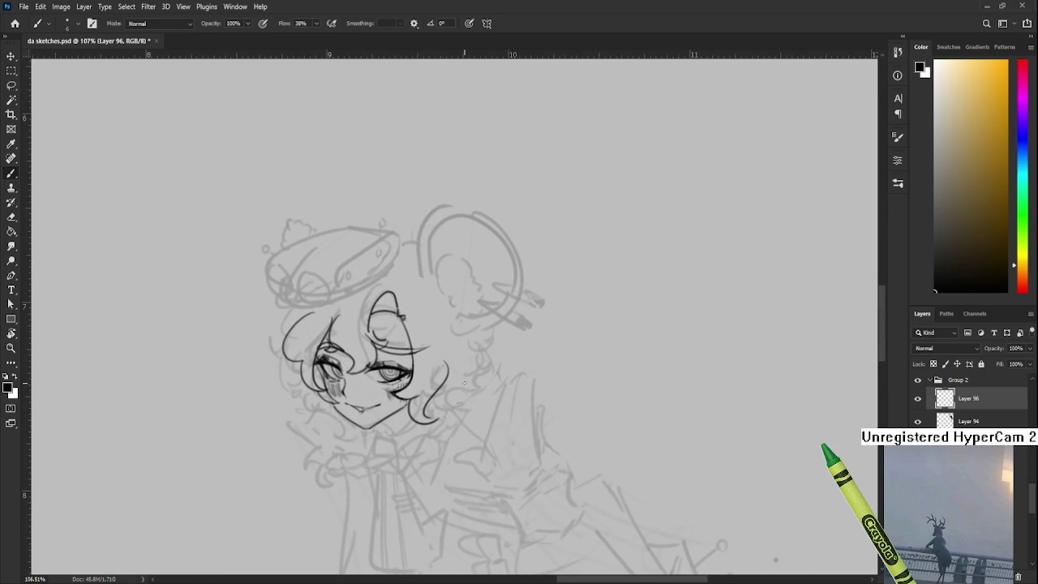
{"action": "mouse_move", "coordinate": [467, 389]}
{"action": "left_mouse_down"}
{"action": "mouse_move", "coordinate": [478, 410]}
{"action": "mouse_move", "coordinate": [462, 403]}
{"action": "mouse_move", "coordinate": [462, 357]}
{"action": "left_mouse_up"}
{"action": "key", "text": "ctrl+z"}
{"action": "key", "text": "ctrl+z"}
{"action": "key", "text": "ctrl+z"}
{"action": "key", "text": "ctrl+z"}
{"action": "key", "text": "ctrl+z"}
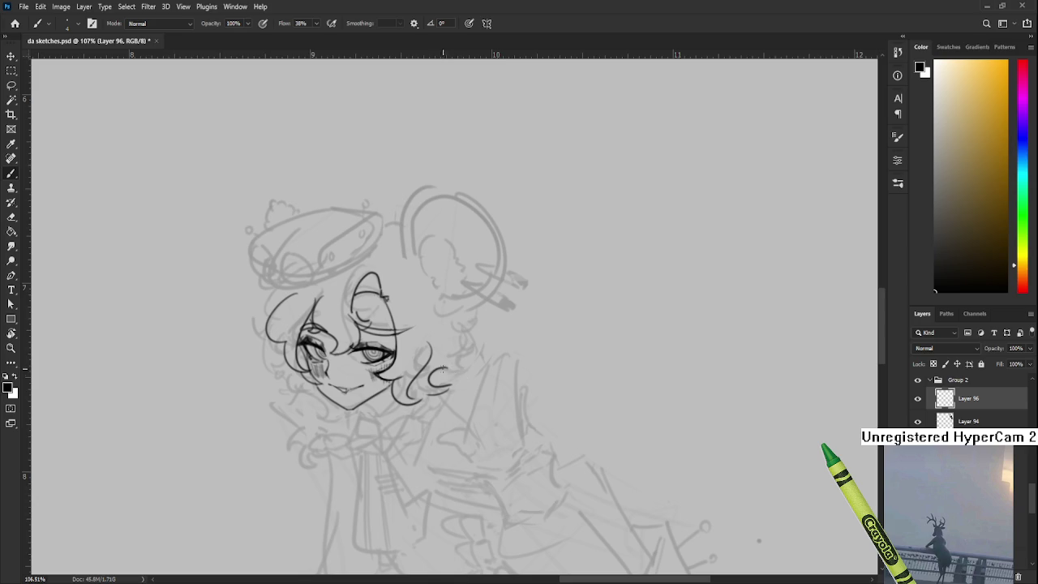
{"action": "mouse_move", "coordinate": [445, 392]}
{"action": "left_mouse_down"}
{"action": "mouse_move", "coordinate": [481, 353]}
{"action": "mouse_move", "coordinate": [474, 333]}
{"action": "left_mouse_up"}
{"action": "key", "text": "ctrl+z"}
Step: Add a hooked lock with tip curls beside the face and strengthen the curl below the ear
{"action": "key", "text": "ctrl+z"}
{"action": "key", "text": "ctrl+z"}
{"action": "key", "text": "ctrl+z"}
{"action": "left_click_drag", "start_coordinate": [443, 374], "coordinate": [470, 352]}
{"action": "key", "text": "ctrl+z"}
{"action": "left_click_drag", "start_coordinate": [461, 329], "coordinate": [471, 354]}
{"action": "mouse_move", "coordinate": [459, 318]}
{"action": "left_mouse_down"}
{"action": "mouse_move", "coordinate": [481, 328]}
{"action": "mouse_move", "coordinate": [489, 317]}
{"action": "left_mouse_up"}
{"action": "key", "text": "ctrl+z"}
{"action": "left_click_drag", "start_coordinate": [485, 317], "coordinate": [473, 321]}
{"action": "mouse_move", "coordinate": [480, 323]}
{"action": "left_mouse_down"}
{"action": "mouse_move", "coordinate": [474, 316]}
{"action": "mouse_move", "coordinate": [545, 341]}
{"action": "left_mouse_up"}
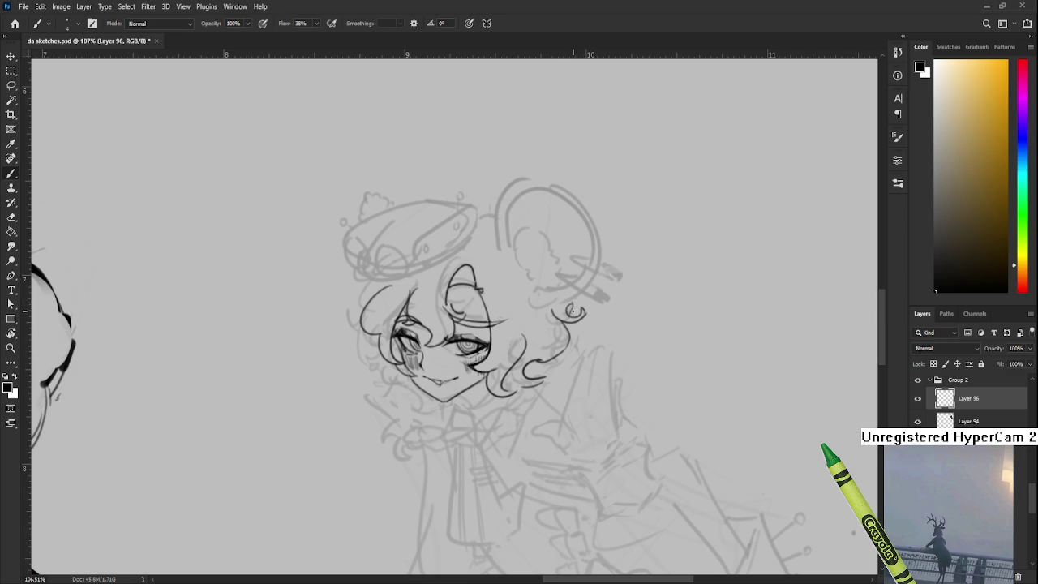
{"action": "left_click_drag", "start_coordinate": [573, 302], "coordinate": [569, 316]}
{"action": "scroll", "coordinate": [459, 331], "scroll_direction": "up", "scroll_amount": 2}
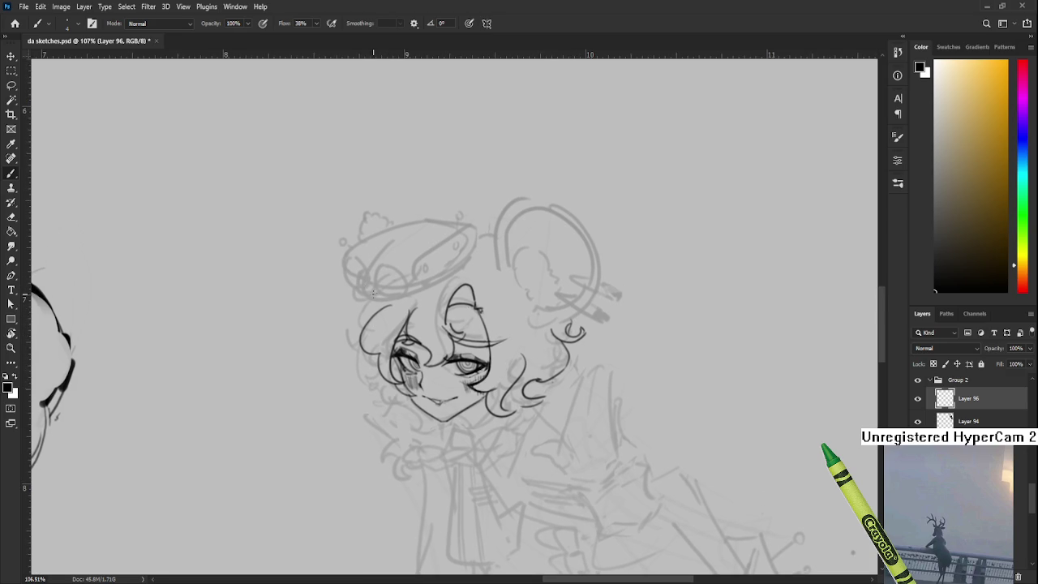
{"action": "left_click_drag", "start_coordinate": [369, 305], "coordinate": [362, 349]}
Step: Scroll the view down past the inked curls on the left side of the hair
{"action": "scroll", "coordinate": [445, 308], "scroll_direction": "down", "scroll_amount": 2}
Step: Tilt the view a few degrees and try a small curl left of the hat, then undo it
{"action": "scroll", "coordinate": [444, 308], "scroll_direction": "down", "scroll_amount": 2}
{"action": "scroll", "coordinate": [445, 308], "scroll_direction": "down", "scroll_amount": 1}
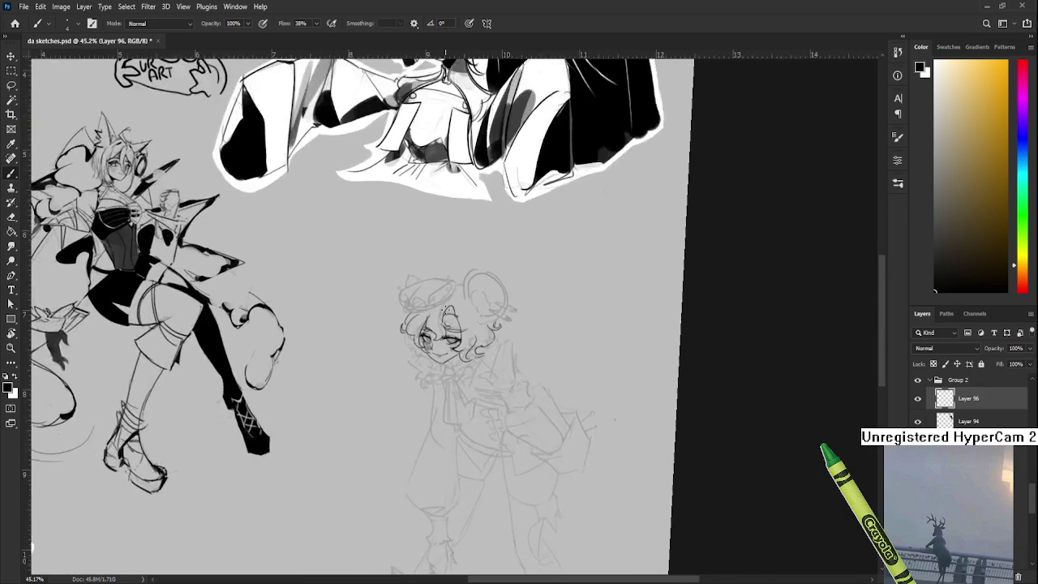
{"action": "scroll", "coordinate": [445, 309], "scroll_direction": "up", "scroll_amount": 3}
{"action": "scroll", "coordinate": [454, 311], "scroll_direction": "up", "scroll_amount": 2}
{"action": "key", "text": "r"}
{"action": "mouse_move", "coordinate": [452, 357]}
{"action": "left_mouse_down"}
{"action": "mouse_move", "coordinate": [495, 312]}
{"action": "mouse_move", "coordinate": [393, 351]}
{"action": "left_mouse_up"}
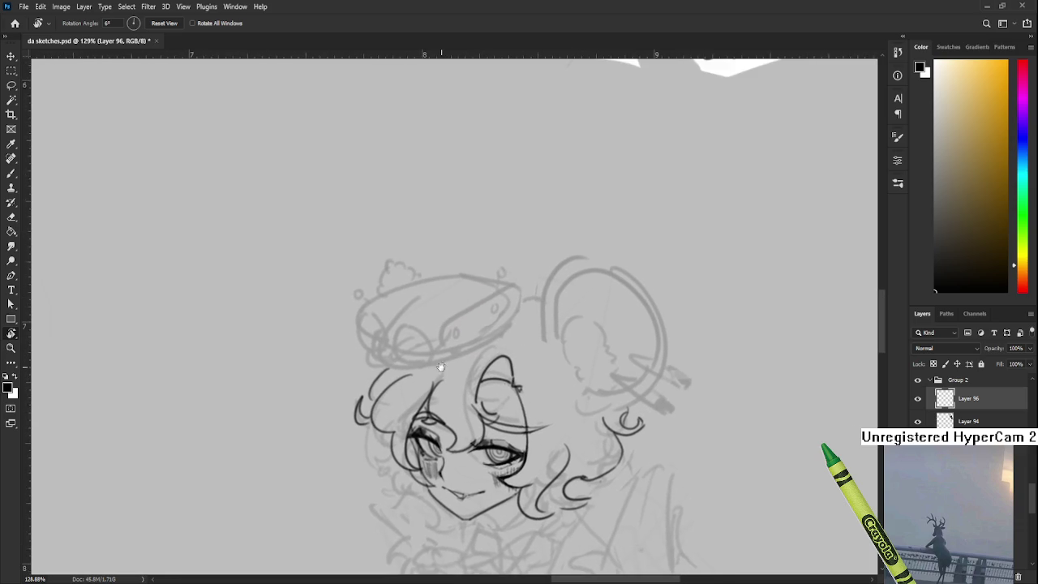
{"action": "key", "text": "b"}
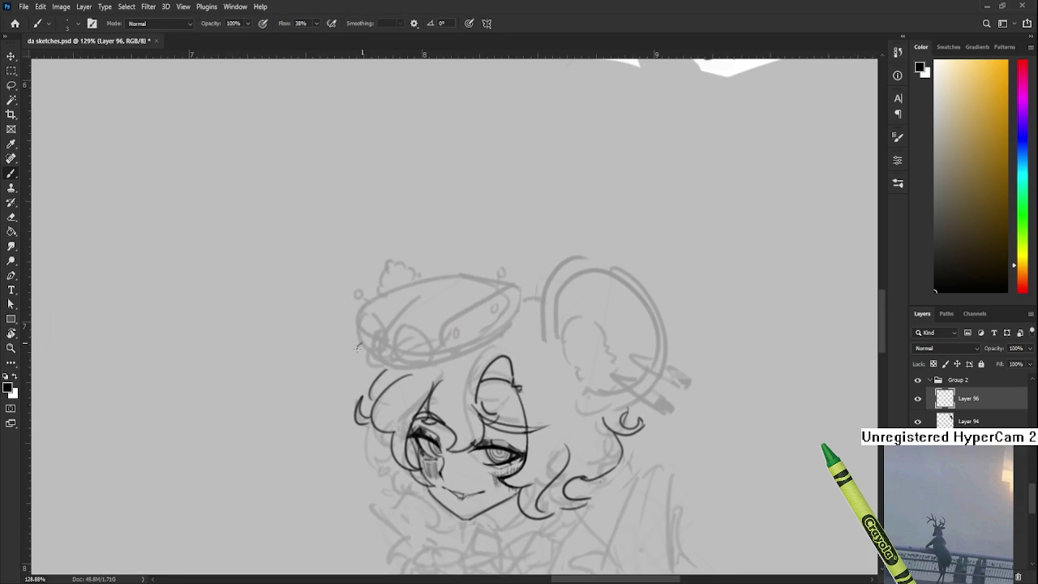
{"action": "mouse_move", "coordinate": [368, 348]}
{"action": "left_mouse_down"}
{"action": "mouse_move", "coordinate": [381, 370]}
{"action": "mouse_move", "coordinate": [480, 338]}
{"action": "left_mouse_up"}
{"action": "key", "text": "ctrl+z"}
{"action": "key", "text": "ctrl+z"}
{"action": "key", "text": "ctrl+z"}
{"action": "scroll", "coordinate": [389, 365], "scroll_direction": "down", "scroll_amount": 1}
{"action": "key", "text": "ctrl+z"}
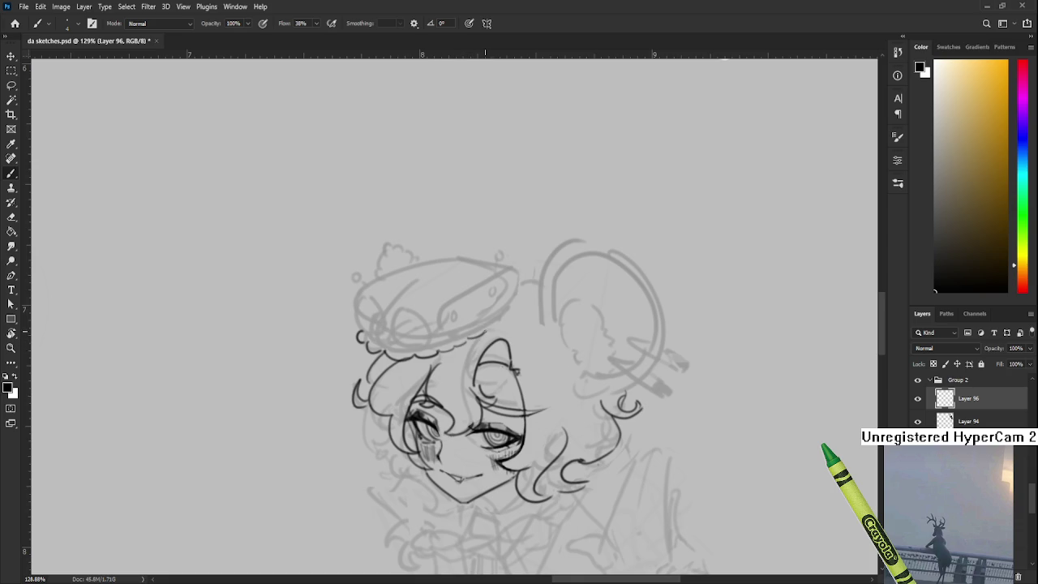
Step: Pan over the hat and redraw the lower brim curve repeatedly until it rises to the right
{"action": "left_click_drag", "start_coordinate": [495, 326], "coordinate": [466, 338]}
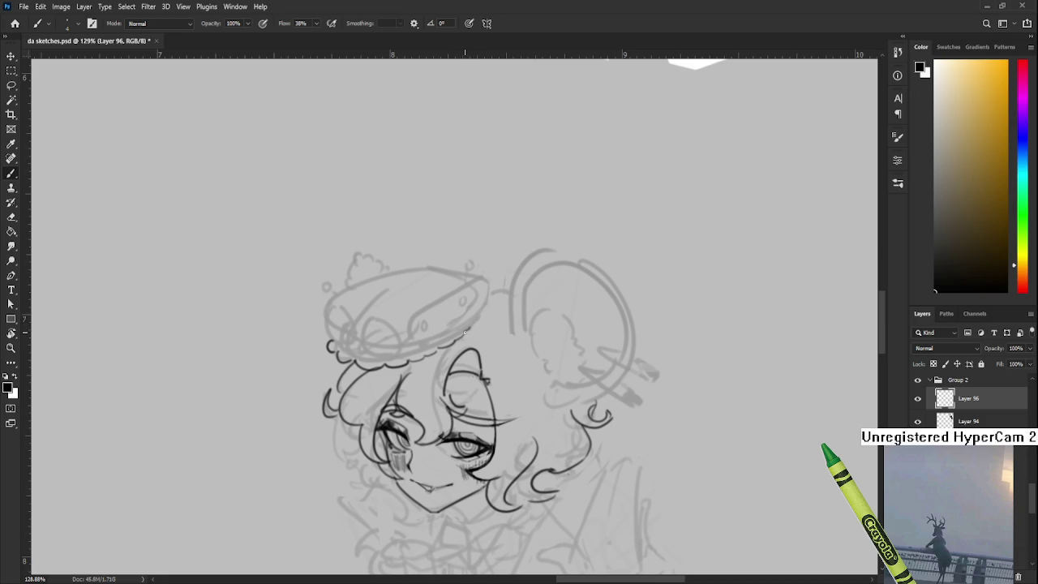
{"action": "left_click_drag", "start_coordinate": [466, 318], "coordinate": [463, 346]}
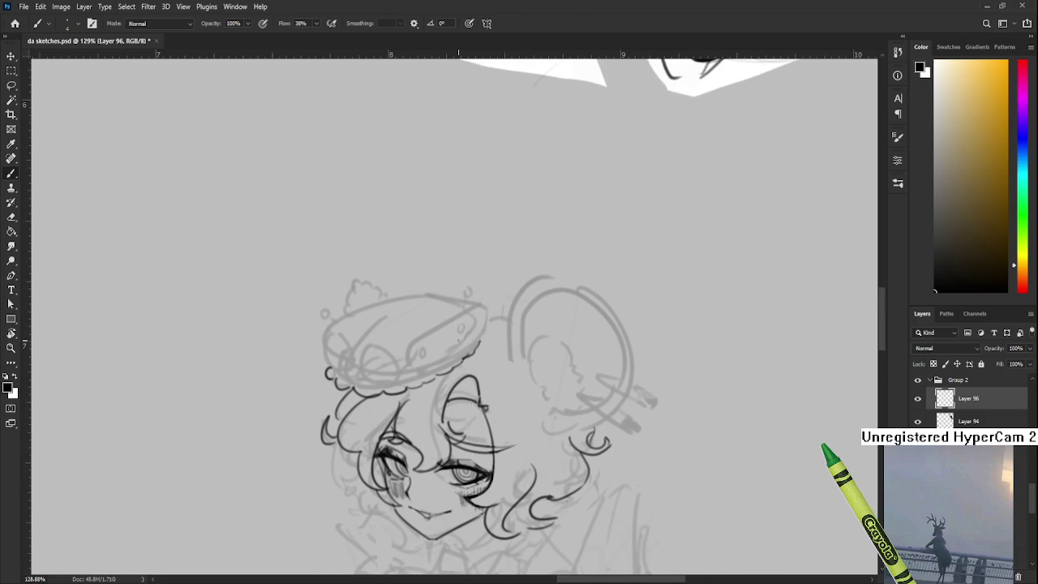
{"action": "left_click_drag", "start_coordinate": [336, 355], "coordinate": [436, 373]}
{"action": "key", "text": "ctrl+z"}
{"action": "key", "text": "ctrl+z"}
{"action": "left_click_drag", "start_coordinate": [334, 332], "coordinate": [420, 361]}
{"action": "key", "text": "ctrl+z"}
{"action": "left_click_drag", "start_coordinate": [334, 336], "coordinate": [482, 335]}
{"action": "key", "text": "ctrl+z"}
{"action": "left_click_drag", "start_coordinate": [335, 337], "coordinate": [485, 317]}
{"action": "key", "text": "ctrl+z"}
{"action": "left_click_drag", "start_coordinate": [336, 338], "coordinate": [502, 308]}
{"action": "key", "text": "ctrl+z"}
{"action": "left_click_drag", "start_coordinate": [334, 337], "coordinate": [485, 318]}
{"action": "key", "text": "ctrl+z"}
{"action": "left_click_drag", "start_coordinate": [335, 339], "coordinate": [472, 342]}
{"action": "key", "text": "ctrl+z"}
{"action": "left_click_drag", "start_coordinate": [334, 338], "coordinate": [381, 368]}
{"action": "key", "text": "ctrl+z"}
{"action": "mouse_move", "coordinate": [334, 336]}
{"action": "left_mouse_down"}
{"action": "mouse_move", "coordinate": [434, 367]}
{"action": "mouse_move", "coordinate": [487, 316]}
{"action": "left_mouse_up"}
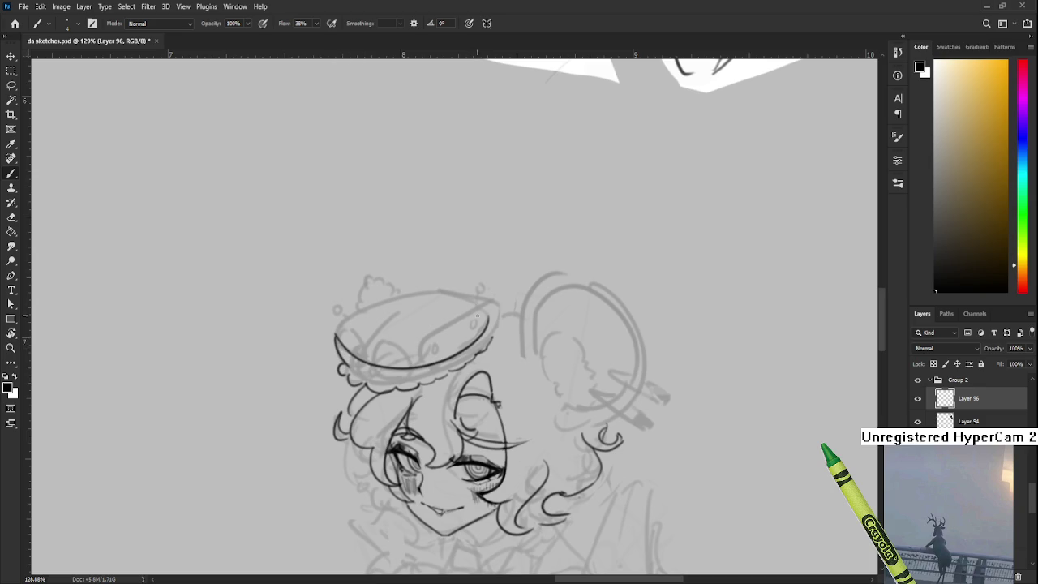
Step: Erase the brim line's overshooting right end and retry the lower brim edge on the turned canvas
{"action": "key", "text": "e"}
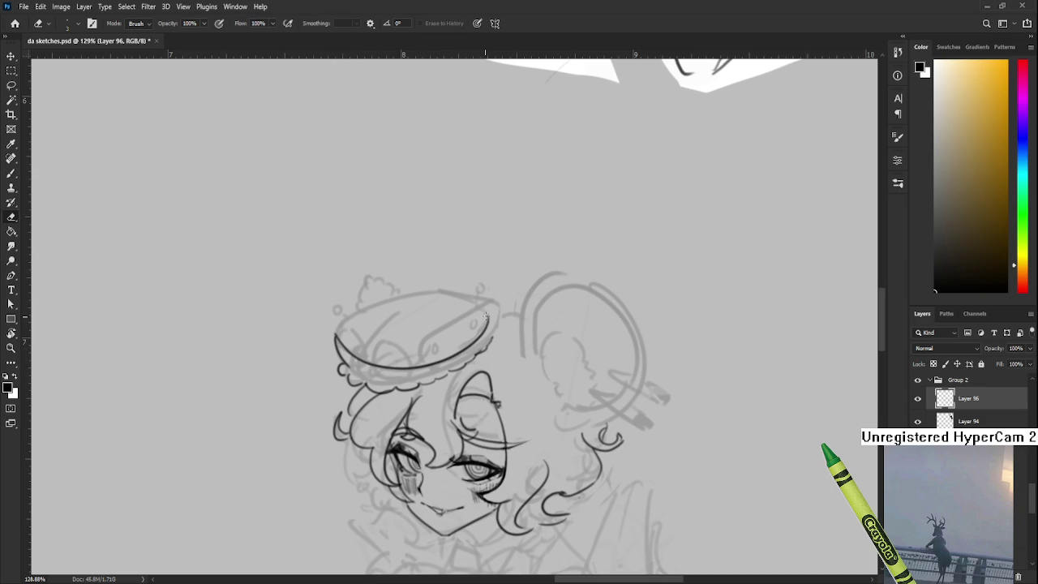
{"action": "mouse_move", "coordinate": [487, 317]}
{"action": "left_mouse_down"}
{"action": "mouse_move", "coordinate": [464, 352]}
{"action": "mouse_move", "coordinate": [479, 333]}
{"action": "mouse_move", "coordinate": [499, 344]}
{"action": "left_mouse_up"}
{"action": "key", "text": "r"}
{"action": "key", "text": "b"}
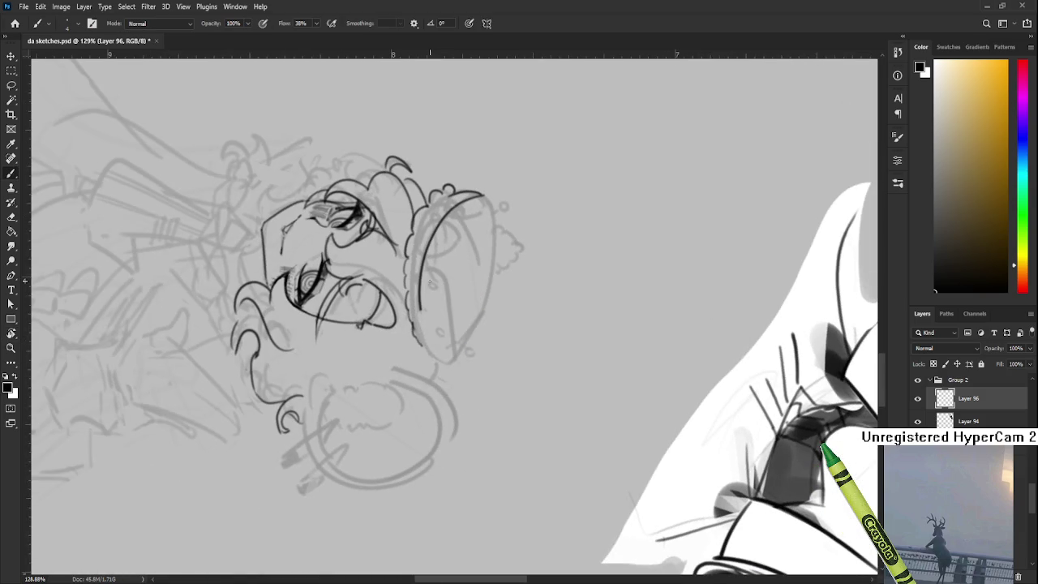
{"action": "left_click_drag", "start_coordinate": [422, 261], "coordinate": [438, 360]}
{"action": "key", "text": "ctrl+z"}
{"action": "key", "text": "ctrl+z"}
{"action": "key", "text": "ctrl+z"}
{"action": "mouse_move", "coordinate": [421, 284]}
{"action": "left_mouse_down"}
{"action": "mouse_move", "coordinate": [445, 367]}
{"action": "mouse_move", "coordinate": [443, 354]}
{"action": "left_mouse_up"}
{"action": "key", "text": "ctrl+z"}
{"action": "key", "text": "ctrl+z"}
{"action": "left_click_drag", "start_coordinate": [420, 286], "coordinate": [443, 364]}
{"action": "key", "text": "ctrl+z"}
{"action": "key", "text": "ctrl+z"}
{"action": "left_click_drag", "start_coordinate": [419, 292], "coordinate": [443, 357]}
{"action": "key", "text": "ctrl+z"}
{"action": "key", "text": "ctrl+z"}
{"action": "left_click_drag", "start_coordinate": [419, 277], "coordinate": [438, 362]}
{"action": "key", "text": "ctrl+z"}
{"action": "left_click_drag", "start_coordinate": [419, 278], "coordinate": [428, 349]}
{"action": "key", "text": "ctrl+z"}
{"action": "mouse_move", "coordinate": [419, 285]}
{"action": "left_mouse_down"}
{"action": "mouse_move", "coordinate": [443, 360]}
{"action": "mouse_move", "coordinate": [466, 346]}
{"action": "left_mouse_up"}
{"action": "key", "text": "ctrl+z"}
Step: With the canvas nearly upright, add short curves on the brim and dot a rivet onto the band
{"action": "key", "text": "r"}
{"action": "key", "text": "e"}
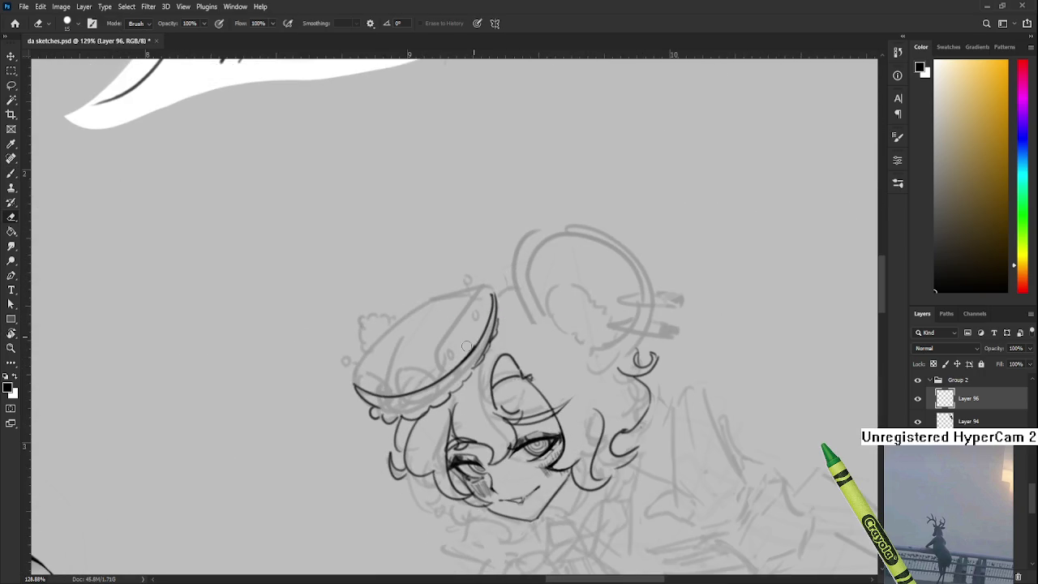
{"action": "key", "text": "b"}
{"action": "left_click_drag", "start_coordinate": [438, 349], "coordinate": [443, 373]}
{"action": "key", "text": "ctrl+z"}
{"action": "key", "text": "ctrl+z"}
{"action": "mouse_move", "coordinate": [477, 315]}
{"action": "left_mouse_down"}
{"action": "mouse_move", "coordinate": [438, 348]}
{"action": "mouse_move", "coordinate": [475, 290]}
{"action": "mouse_move", "coordinate": [495, 300]}
{"action": "mouse_move", "coordinate": [490, 289]}
{"action": "left_mouse_up"}
{"action": "key", "text": "ctrl+z"}
{"action": "key", "text": "ctrl+z"}
{"action": "key", "text": "ctrl+z"}
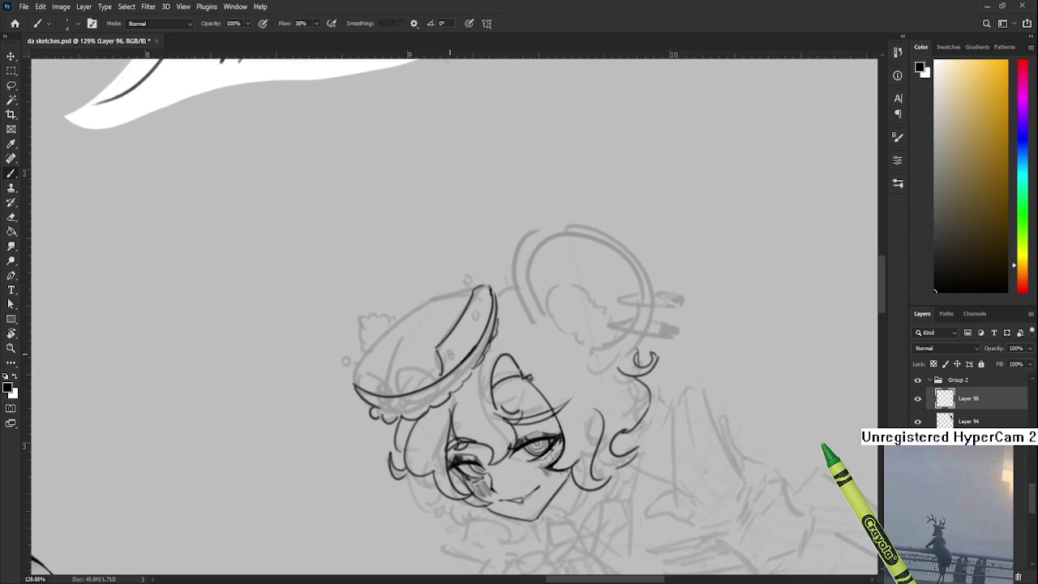
{"action": "left_click_drag", "start_coordinate": [478, 309], "coordinate": [444, 340]}
{"action": "key", "text": "ctrl+z"}
{"action": "key", "text": "r"}
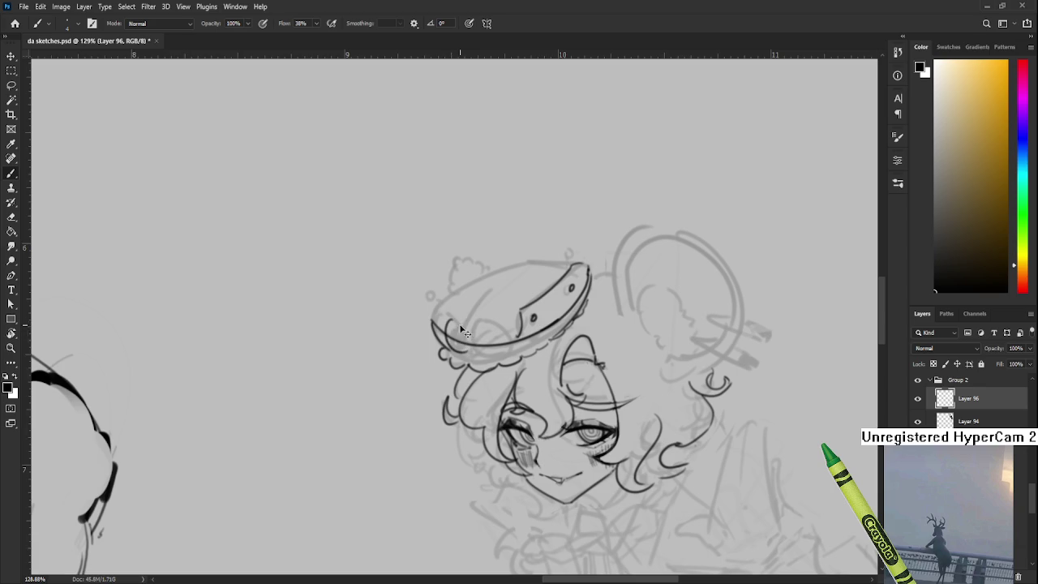
Step: Ink the spiral ornament's inner turns on the hat band, undoing the second loop's lower stroke
{"action": "key", "text": "e"}
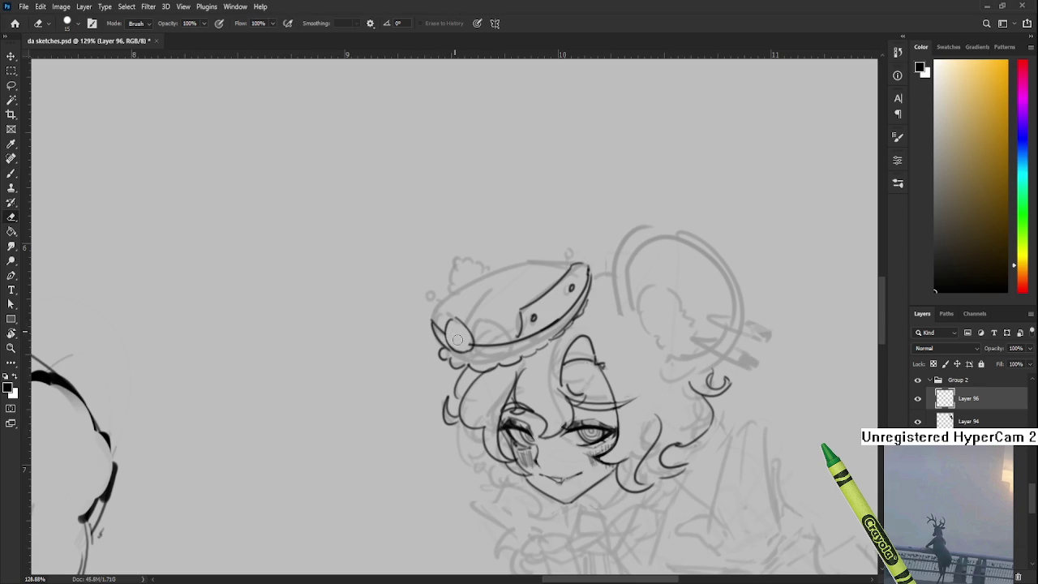
{"action": "key", "text": "b"}
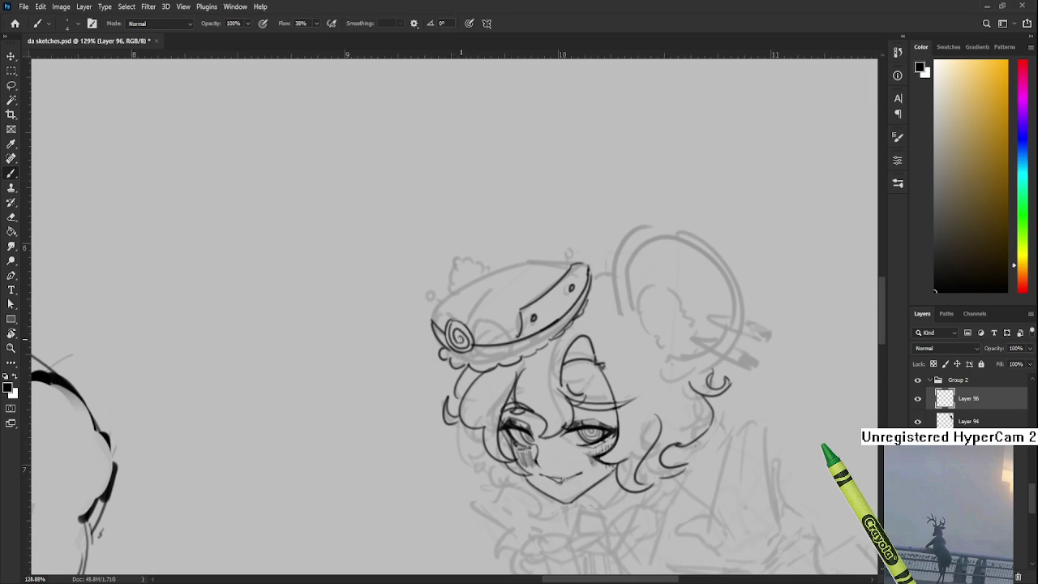
{"action": "left_click_drag", "start_coordinate": [458, 332], "coordinate": [416, 346]}
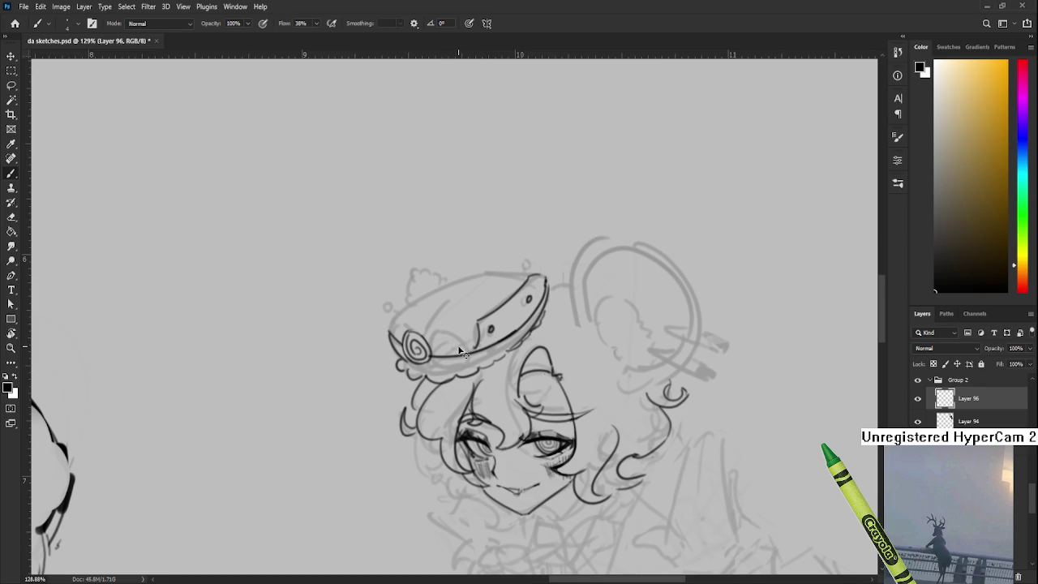
{"action": "left_click_drag", "start_coordinate": [422, 355], "coordinate": [417, 349]}
{"action": "key", "text": "ctrl+z"}
{"action": "key", "text": "ctrl+z"}
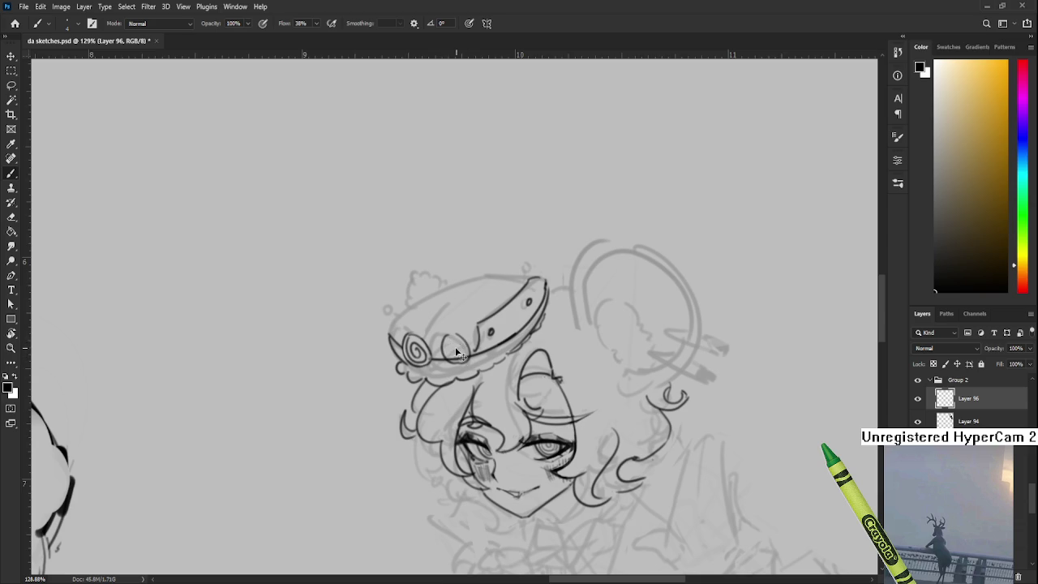
{"action": "key", "text": "ctrl+z"}
Step: Zoom onto the hat, clean up with a tiny eraser tip, and tilt the view about 8° clockwise
{"action": "scroll", "coordinate": [458, 341], "scroll_direction": "down", "scroll_amount": 3}
{"action": "scroll", "coordinate": [464, 361], "scroll_direction": "up", "scroll_amount": 3}
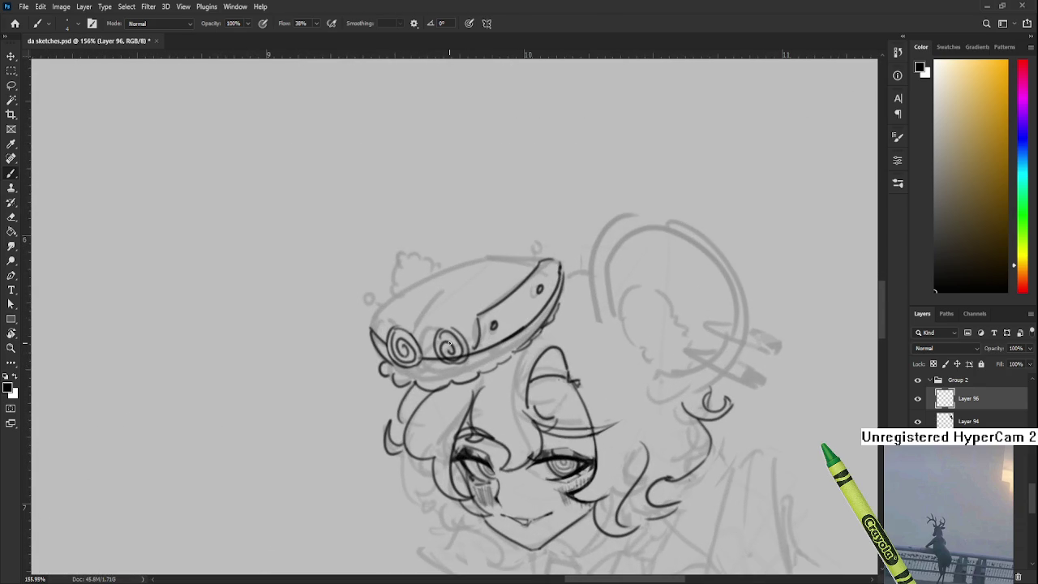
{"action": "left_click_drag", "start_coordinate": [448, 344], "coordinate": [418, 335]}
{"action": "key", "text": "e"}
{"action": "key", "text": "bracketleft"}
{"action": "key", "text": "bracketleft"}
{"action": "key", "text": "bracketleft"}
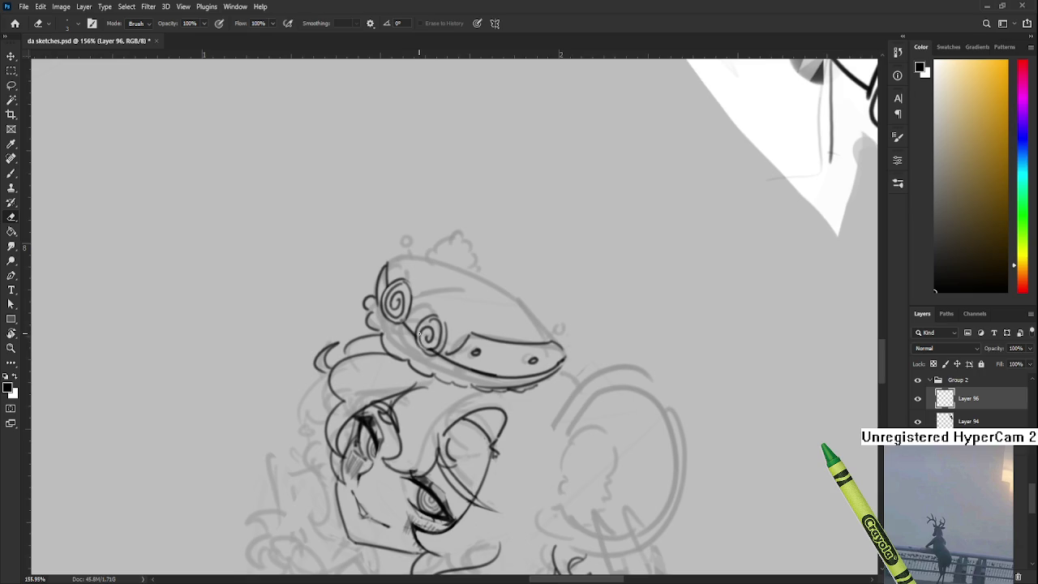
{"action": "key", "text": "b"}
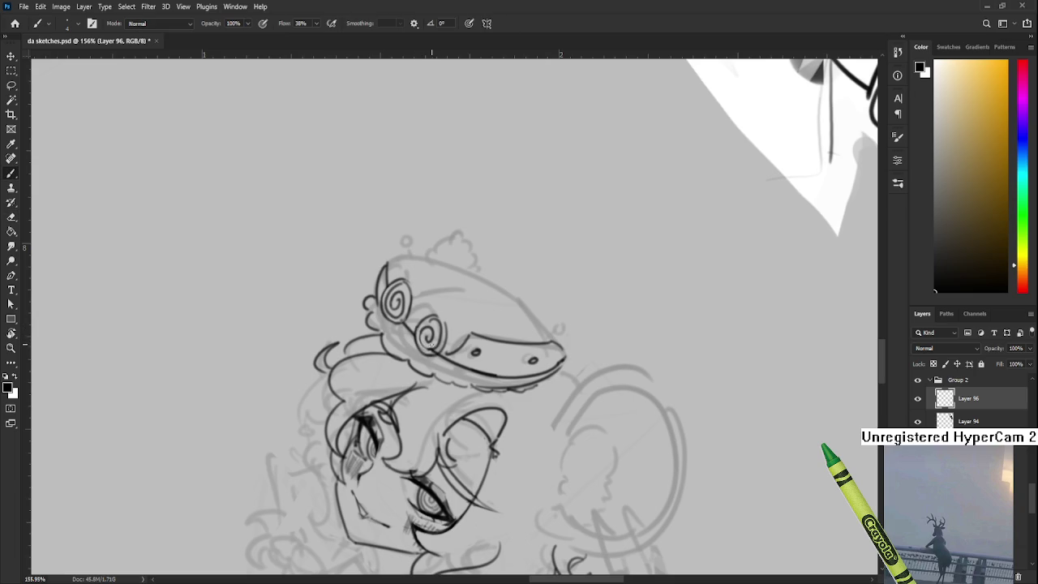
{"action": "key", "text": "r"}
{"action": "left_click_drag", "start_coordinate": [457, 343], "coordinate": [490, 347]}
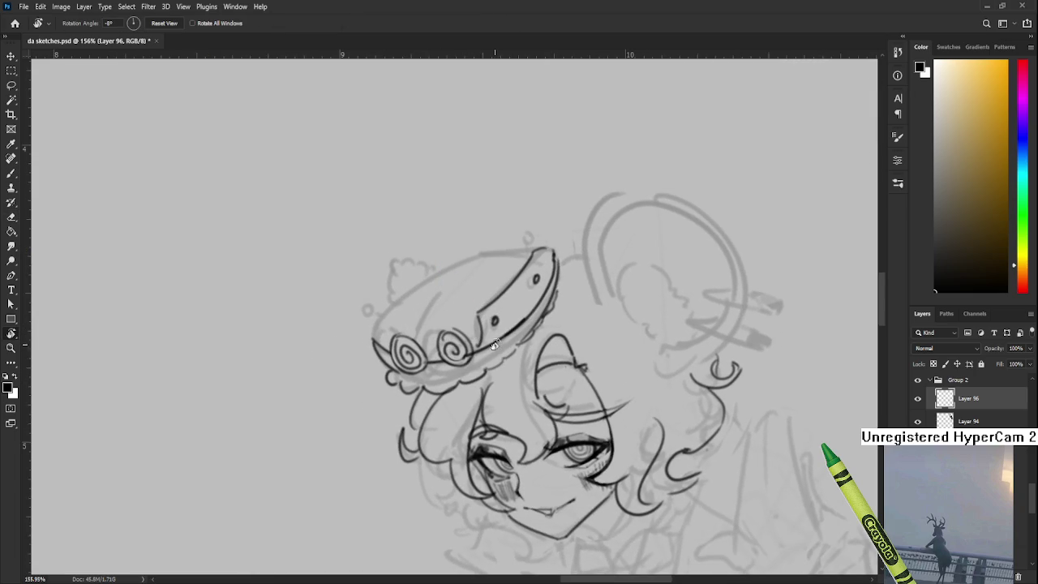
{"action": "key", "text": "l"}
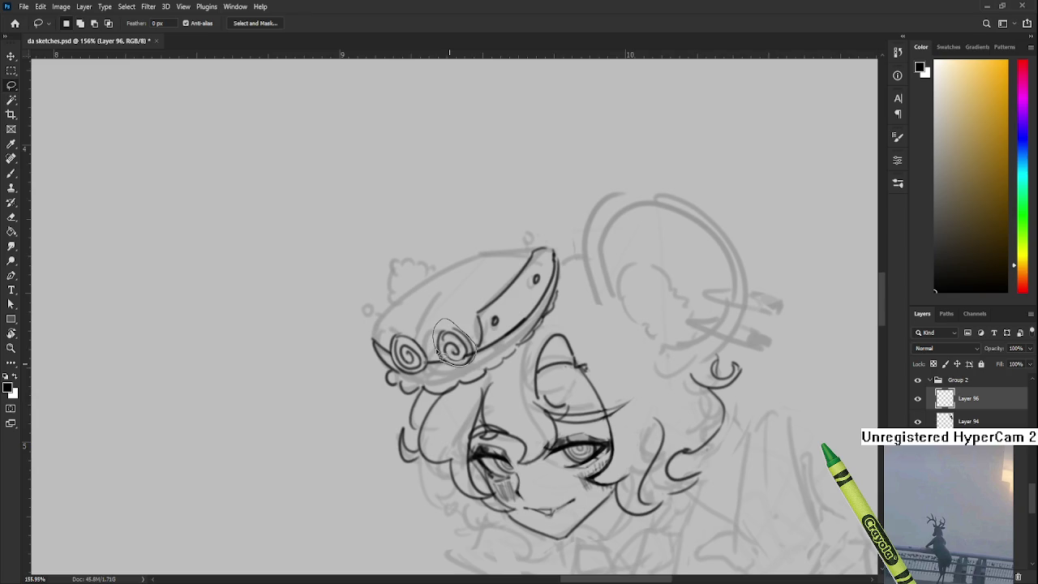
Step: Scale the selected second spiral up to about 107% and level the canvas view upright
{"action": "key", "text": "ctrl+t"}
{"action": "left_click_drag", "start_coordinate": [477, 367], "coordinate": [469, 363]}
{"action": "key", "text": "Return"}
{"action": "scroll", "coordinate": [492, 354], "scroll_direction": "down", "scroll_amount": 5}
{"action": "scroll", "coordinate": [492, 355], "scroll_direction": "down", "scroll_amount": 3}
{"action": "key", "text": "r"}
{"action": "left_click_drag", "start_coordinate": [492, 354], "coordinate": [528, 348]}
{"action": "scroll", "coordinate": [487, 357], "scroll_direction": "up", "scroll_amount": 6}
{"action": "scroll", "coordinate": [405, 369], "scroll_direction": "up", "scroll_amount": 4}
Step: Erase the faint sketch lines under the spirals and ink the right spiral's bottom edge
{"action": "key", "text": "e"}
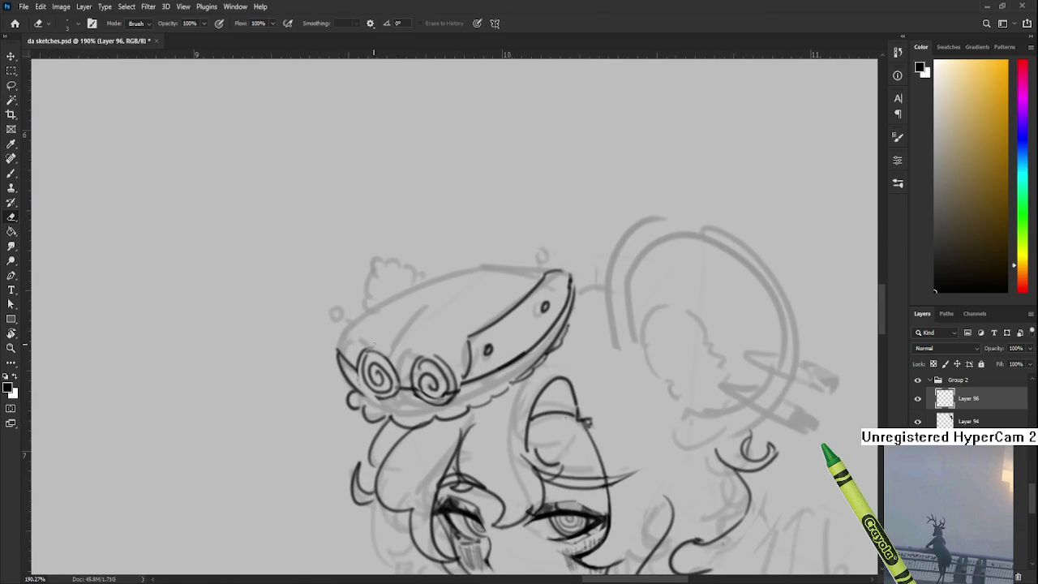
{"action": "left_click_drag", "start_coordinate": [371, 398], "coordinate": [394, 399]}
{"action": "key", "text": "b"}
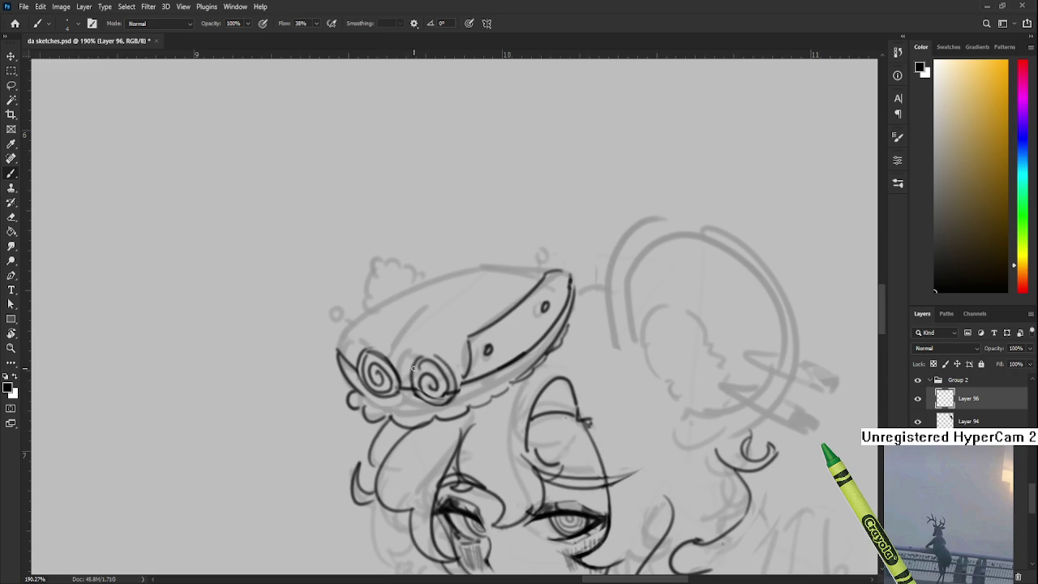
{"action": "left_click_drag", "start_coordinate": [451, 398], "coordinate": [422, 404]}
{"action": "key", "text": "e"}
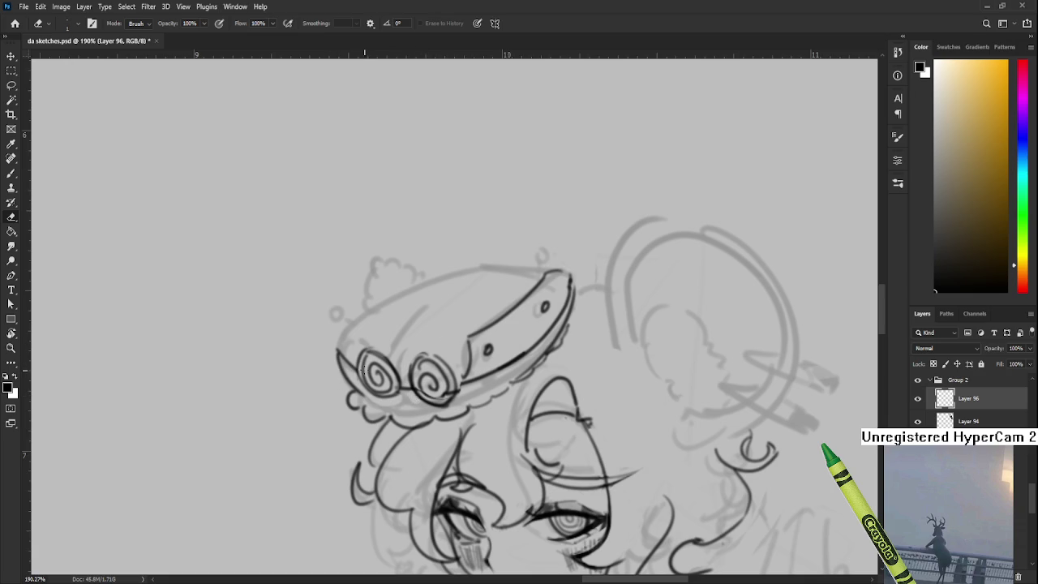
Step: Erase both spiral ornaments from the hat band with a larger eraser, then tilt the canvas
{"action": "key", "text": "bracketright"}
{"action": "mouse_move", "coordinate": [369, 365]}
{"action": "left_mouse_down"}
{"action": "mouse_move", "coordinate": [434, 396]}
{"action": "mouse_move", "coordinate": [442, 381]}
{"action": "left_mouse_up"}
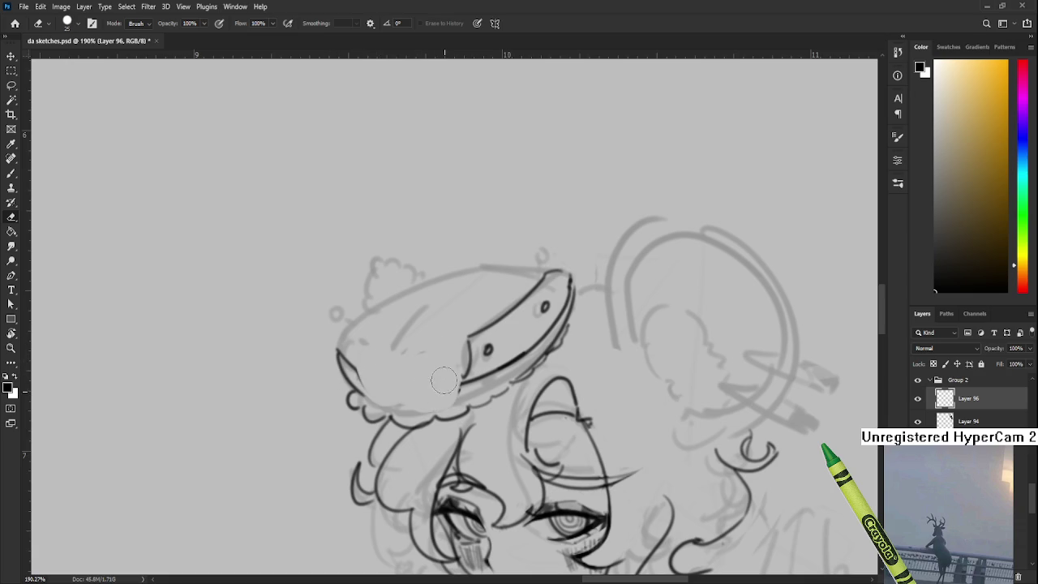
{"action": "key", "text": "r"}
{"action": "left_click_drag", "start_coordinate": [441, 300], "coordinate": [407, 314]}
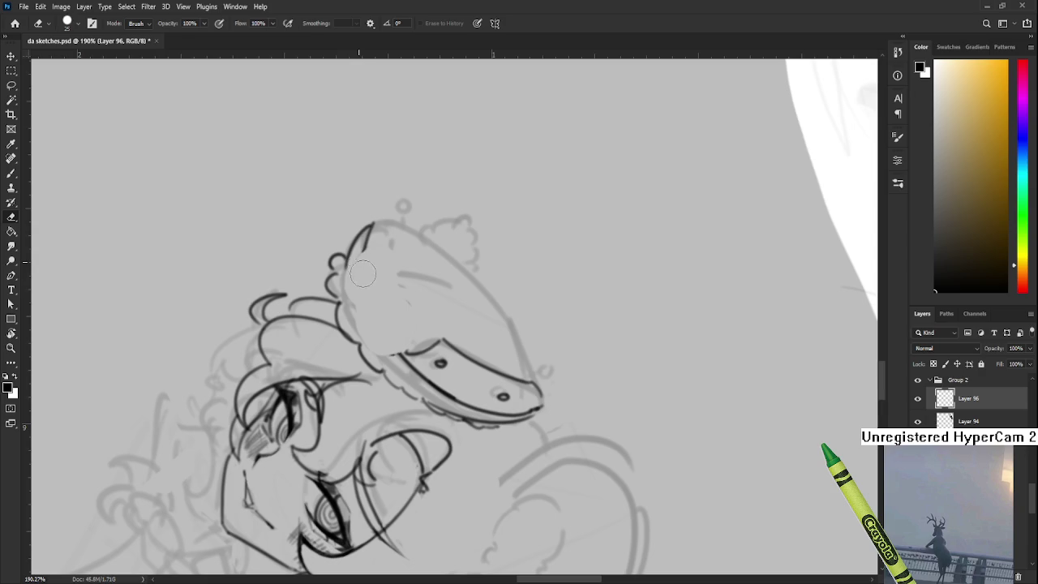
Step: Ink a long curve along the hat's left side down to the brim, retrying until it fits
{"action": "key", "text": "b"}
{"action": "key", "text": "ctrl+z"}
{"action": "left_click_drag", "start_coordinate": [364, 247], "coordinate": [412, 361]}
{"action": "key", "text": "ctrl+z"}
{"action": "left_click_drag", "start_coordinate": [366, 230], "coordinate": [412, 363]}
{"action": "key", "text": "ctrl+z"}
{"action": "left_click_drag", "start_coordinate": [367, 231], "coordinate": [412, 365]}
{"action": "key", "text": "ctrl+z"}
{"action": "left_click_drag", "start_coordinate": [366, 230], "coordinate": [411, 362]}
{"action": "key", "text": "ctrl+z"}
{"action": "left_click_drag", "start_coordinate": [367, 232], "coordinate": [412, 366]}
{"action": "key", "text": "ctrl+z"}
{"action": "left_click_drag", "start_coordinate": [365, 235], "coordinate": [412, 374]}
{"action": "key", "text": "ctrl+z"}
{"action": "key", "text": "ctrl+z"}
{"action": "left_click_drag", "start_coordinate": [365, 245], "coordinate": [413, 374]}
{"action": "key", "text": "ctrl+z"}
{"action": "key", "text": "ctrl+z"}
{"action": "mouse_move", "coordinate": [365, 246]}
{"action": "left_mouse_down"}
{"action": "mouse_move", "coordinate": [413, 371]}
{"action": "mouse_move", "coordinate": [411, 364]}
{"action": "left_mouse_up"}
{"action": "key", "text": "ctrl+z"}
{"action": "mouse_move", "coordinate": [364, 248]}
{"action": "left_mouse_down"}
{"action": "mouse_move", "coordinate": [412, 370]}
{"action": "mouse_move", "coordinate": [463, 351]}
{"action": "left_mouse_up"}
{"action": "key", "text": "ctrl+z"}
Step: Erase the overshoot at the lower end of the new hat curve
{"action": "key", "text": "r"}
{"action": "key", "text": "e"}
{"action": "mouse_move", "coordinate": [364, 365]}
{"action": "left_mouse_down"}
{"action": "mouse_move", "coordinate": [458, 384]}
{"action": "mouse_move", "coordinate": [465, 357]}
{"action": "left_mouse_up"}
Step: With the canvas turned steeper, ink the final left outline of the hat down to the brim
{"action": "key", "text": "r"}
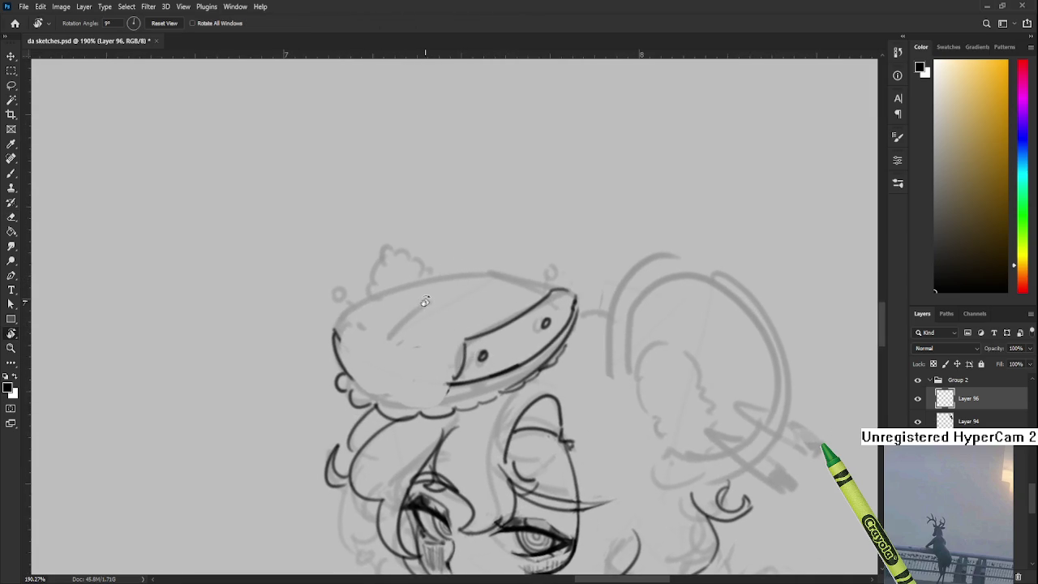
{"action": "key", "text": "b"}
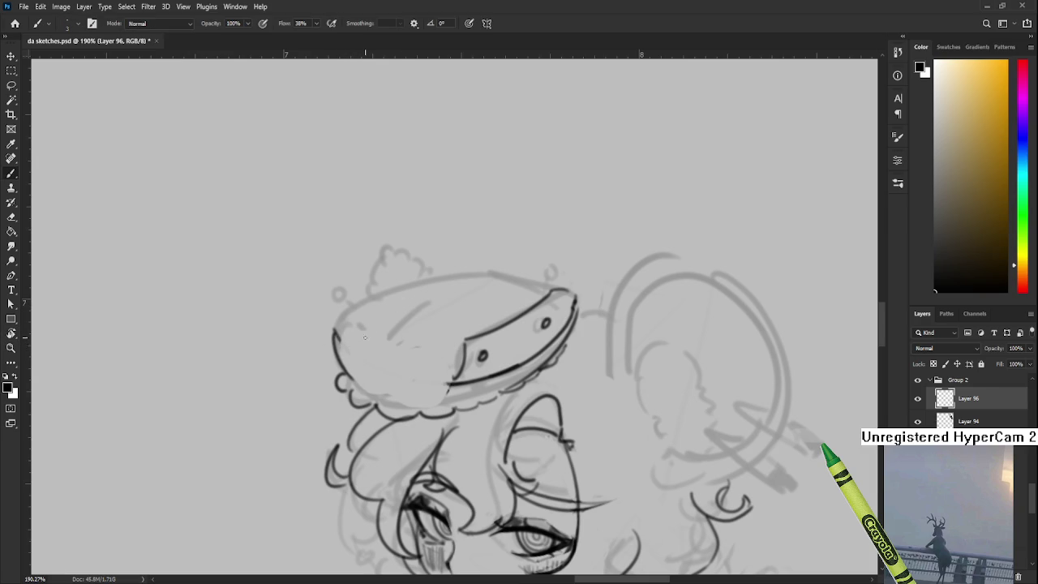
{"action": "left_click_drag", "start_coordinate": [389, 345], "coordinate": [377, 242]}
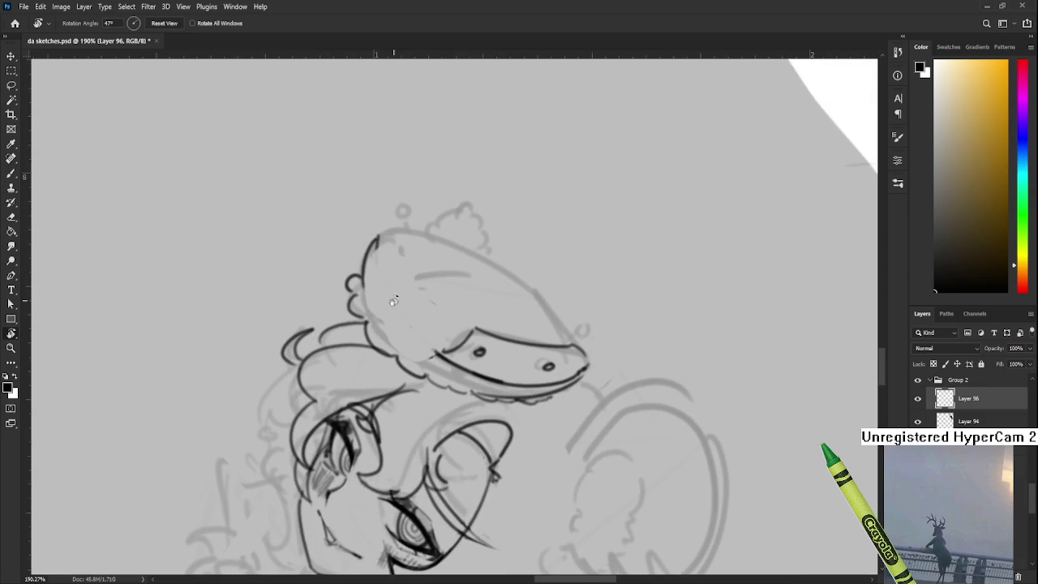
{"action": "scroll", "coordinate": [380, 262], "scroll_direction": "up", "scroll_amount": 1}
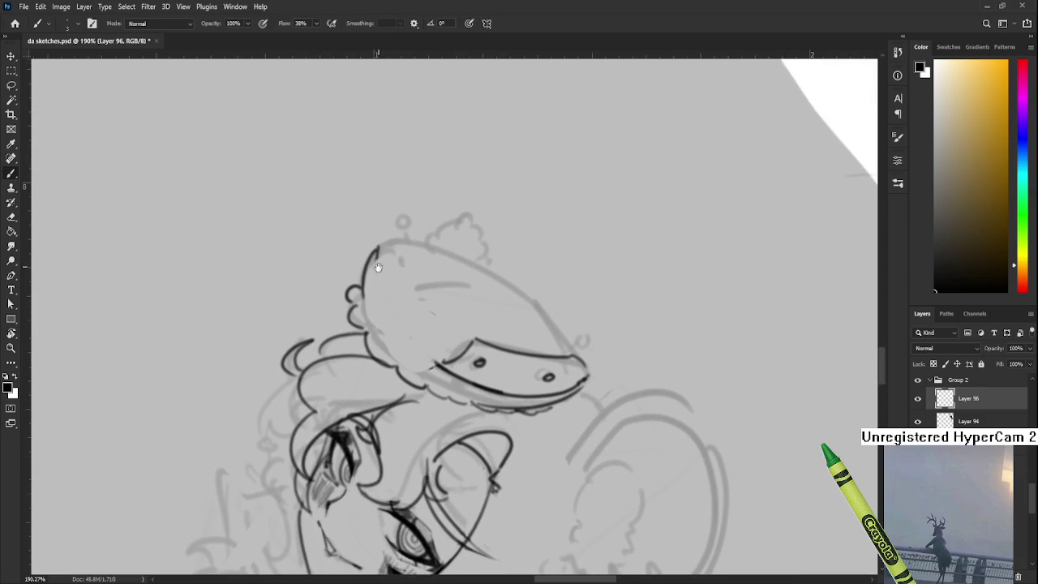
{"action": "left_click_drag", "start_coordinate": [376, 255], "coordinate": [418, 350]}
{"action": "key", "text": "ctrl+z"}
{"action": "left_click_drag", "start_coordinate": [375, 252], "coordinate": [381, 301]}
{"action": "key", "text": "ctrl+z"}
{"action": "key", "text": "ctrl+z"}
{"action": "left_click_drag", "start_coordinate": [375, 251], "coordinate": [425, 363]}
{"action": "key", "text": "ctrl+z"}
{"action": "left_click_drag", "start_coordinate": [375, 252], "coordinate": [438, 375]}
{"action": "key", "text": "ctrl+z"}
{"action": "left_click_drag", "start_coordinate": [375, 250], "coordinate": [435, 358]}
{"action": "key", "text": "ctrl+z"}
{"action": "left_click_drag", "start_coordinate": [375, 250], "coordinate": [448, 362]}
{"action": "key", "text": "ctrl+z"}
{"action": "left_click_drag", "start_coordinate": [375, 250], "coordinate": [448, 374]}
{"action": "key", "text": "ctrl+z"}
{"action": "key", "text": "ctrl+z"}
{"action": "left_click_drag", "start_coordinate": [377, 251], "coordinate": [438, 370]}
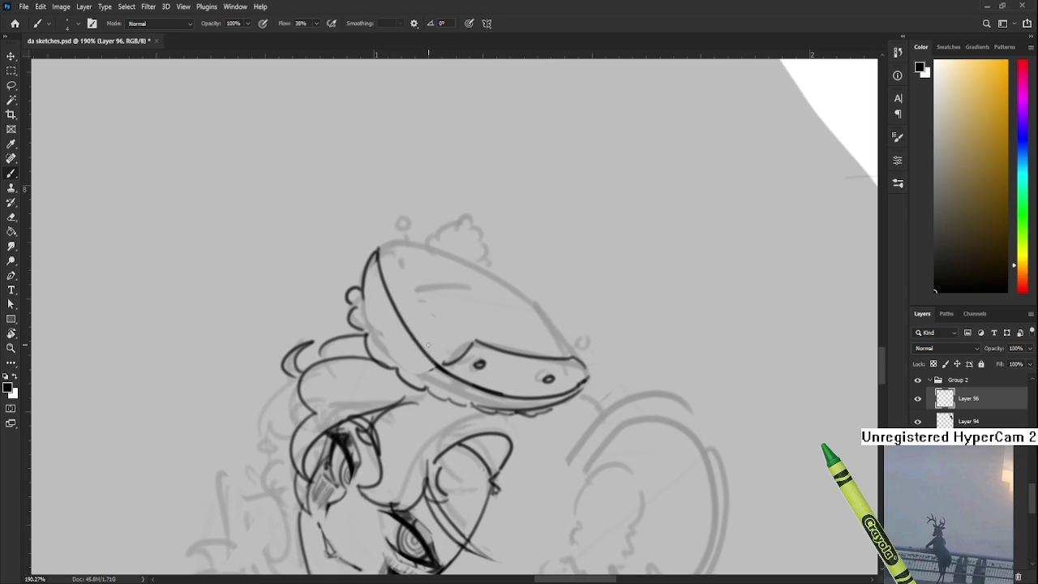
Step: Turn the canvas back toward upright and switch to the Eraser
{"action": "key", "text": "r"}
{"action": "left_click_drag", "start_coordinate": [393, 344], "coordinate": [475, 380]}
{"action": "key", "text": "e"}
{"action": "scroll", "coordinate": [476, 378], "scroll_direction": "down", "scroll_amount": 2}
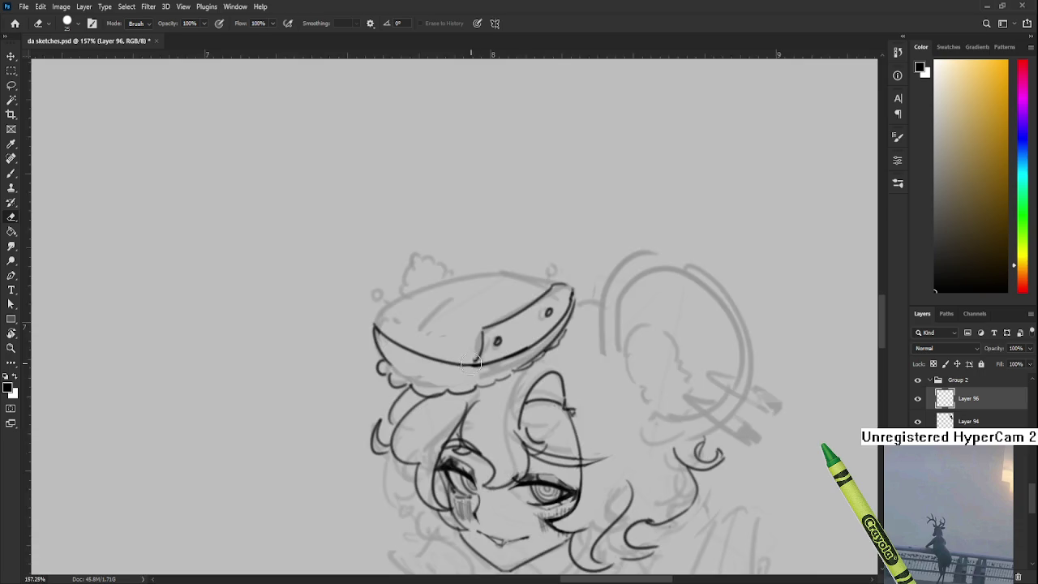
Step: Reframe the hat and redraw its upper edge line, retrying strokes across the top
{"action": "scroll", "coordinate": [476, 378], "scroll_direction": "down", "scroll_amount": 4}
{"action": "scroll", "coordinate": [469, 365], "scroll_direction": "up", "scroll_amount": 4}
{"action": "scroll", "coordinate": [467, 361], "scroll_direction": "up", "scroll_amount": 1}
{"action": "mouse_move", "coordinate": [391, 315]}
{"action": "left_mouse_down"}
{"action": "mouse_move", "coordinate": [430, 335]}
{"action": "mouse_move", "coordinate": [396, 365]}
{"action": "left_mouse_up"}
{"action": "key", "text": "b"}
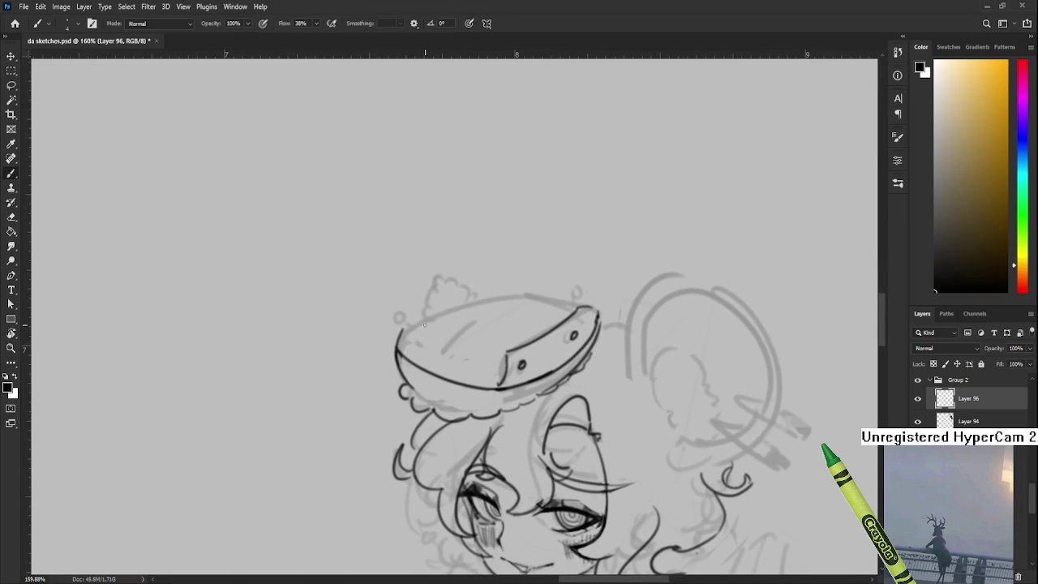
{"action": "key", "text": "ctrl+z"}
{"action": "mouse_move", "coordinate": [404, 328]}
{"action": "left_mouse_down"}
{"action": "mouse_move", "coordinate": [395, 367]}
{"action": "mouse_move", "coordinate": [478, 360]}
{"action": "mouse_move", "coordinate": [447, 347]}
{"action": "mouse_move", "coordinate": [396, 368]}
{"action": "left_mouse_up"}
{"action": "key", "text": "ctrl+z"}
{"action": "key", "text": "ctrl+z"}
{"action": "key", "text": "ctrl+z"}
{"action": "key", "text": "ctrl+z"}
{"action": "left_click_drag", "start_coordinate": [408, 321], "coordinate": [481, 360]}
{"action": "key", "text": "ctrl+z"}
{"action": "key", "text": "ctrl+z"}
{"action": "left_click_drag", "start_coordinate": [405, 320], "coordinate": [475, 358]}
{"action": "left_click_drag", "start_coordinate": [403, 321], "coordinate": [482, 296]}
{"action": "key", "text": "ctrl+z"}
{"action": "key", "text": "ctrl+z"}
{"action": "key", "text": "ctrl+z"}
{"action": "left_click_drag", "start_coordinate": [407, 324], "coordinate": [554, 288]}
{"action": "key", "text": "ctrl+z"}
{"action": "key", "text": "ctrl+z"}
{"action": "key", "text": "ctrl+z"}
{"action": "mouse_move", "coordinate": [409, 323]}
{"action": "left_mouse_down"}
{"action": "mouse_move", "coordinate": [515, 292]}
{"action": "mouse_move", "coordinate": [473, 297]}
{"action": "left_mouse_up"}
{"action": "key", "text": "ctrl+z"}
{"action": "left_click_drag", "start_coordinate": [400, 323], "coordinate": [456, 299]}
{"action": "key", "text": "ctrl+z"}
{"action": "key", "text": "ctrl+z"}
{"action": "mouse_move", "coordinate": [403, 324]}
{"action": "left_mouse_down"}
{"action": "mouse_move", "coordinate": [518, 287]}
{"action": "mouse_move", "coordinate": [489, 288]}
{"action": "left_mouse_up"}
{"action": "key", "text": "ctrl+z"}
{"action": "key", "text": "ctrl+z"}
{"action": "key", "text": "ctrl+z"}
{"action": "mouse_move", "coordinate": [401, 323]}
{"action": "left_mouse_down"}
{"action": "mouse_move", "coordinate": [527, 286]}
{"action": "mouse_move", "coordinate": [450, 304]}
{"action": "mouse_move", "coordinate": [547, 289]}
{"action": "mouse_move", "coordinate": [525, 294]}
{"action": "mouse_move", "coordinate": [583, 307]}
{"action": "left_mouse_up"}
{"action": "key", "text": "ctrl+z"}
{"action": "key", "text": "ctrl+z"}
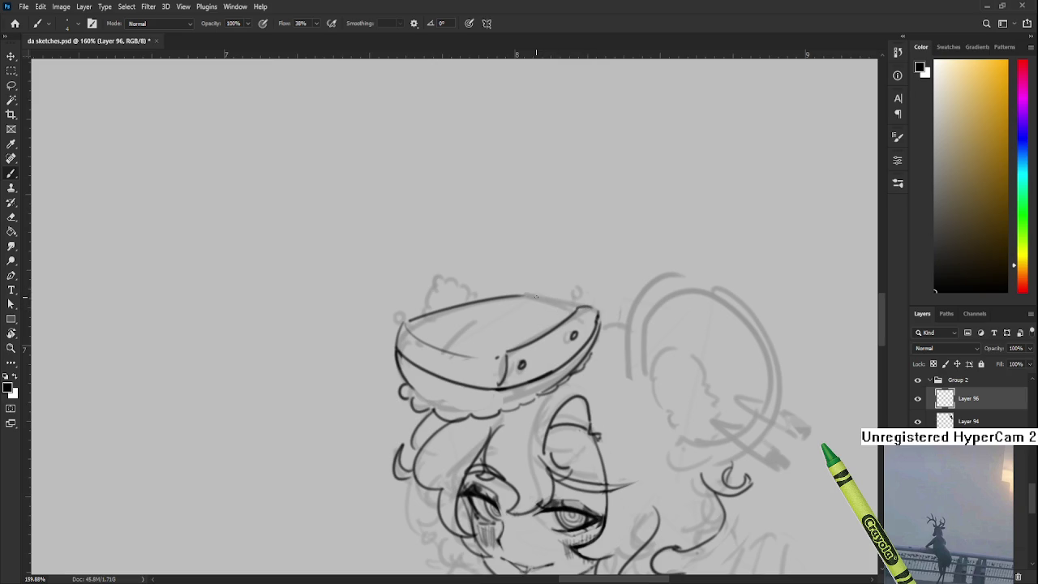
Step: Tilt the canvas and redraw the hat's full left contour further left, down the side
{"action": "mouse_move", "coordinate": [453, 352]}
{"action": "left_mouse_down"}
{"action": "mouse_move", "coordinate": [422, 308]}
{"action": "mouse_move", "coordinate": [435, 268]}
{"action": "mouse_move", "coordinate": [436, 362]}
{"action": "left_mouse_up"}
{"action": "key", "text": "e"}
{"action": "key", "text": "b"}
{"action": "left_click_drag", "start_coordinate": [423, 260], "coordinate": [430, 367]}
{"action": "key", "text": "ctrl+z"}
{"action": "left_click_drag", "start_coordinate": [419, 260], "coordinate": [441, 374]}
{"action": "key", "text": "ctrl+z"}
{"action": "left_click_drag", "start_coordinate": [420, 260], "coordinate": [442, 375]}
{"action": "key", "text": "ctrl+z"}
{"action": "left_click_drag", "start_coordinate": [419, 261], "coordinate": [448, 385]}
{"action": "key", "text": "ctrl+z"}
{"action": "key", "text": "ctrl+z"}
{"action": "key", "text": "ctrl+z"}
{"action": "mouse_move", "coordinate": [417, 259]}
{"action": "left_mouse_down"}
{"action": "mouse_move", "coordinate": [438, 374]}
{"action": "mouse_move", "coordinate": [453, 389]}
{"action": "left_mouse_up"}
{"action": "key", "text": "ctrl+z"}
{"action": "left_click_drag", "start_coordinate": [420, 264], "coordinate": [453, 389]}
{"action": "key", "text": "ctrl+z"}
{"action": "left_click_drag", "start_coordinate": [418, 261], "coordinate": [448, 383]}
{"action": "key", "text": "ctrl+z"}
{"action": "left_click_drag", "start_coordinate": [420, 260], "coordinate": [438, 372]}
{"action": "key", "text": "ctrl+z"}
{"action": "left_click_drag", "start_coordinate": [418, 260], "coordinate": [452, 390]}
{"action": "key", "text": "ctrl+z"}
{"action": "left_click_drag", "start_coordinate": [420, 260], "coordinate": [452, 389]}
Step: Rotate the view back toward level and ink the curve along the hat's lower band
{"action": "key", "text": "r"}
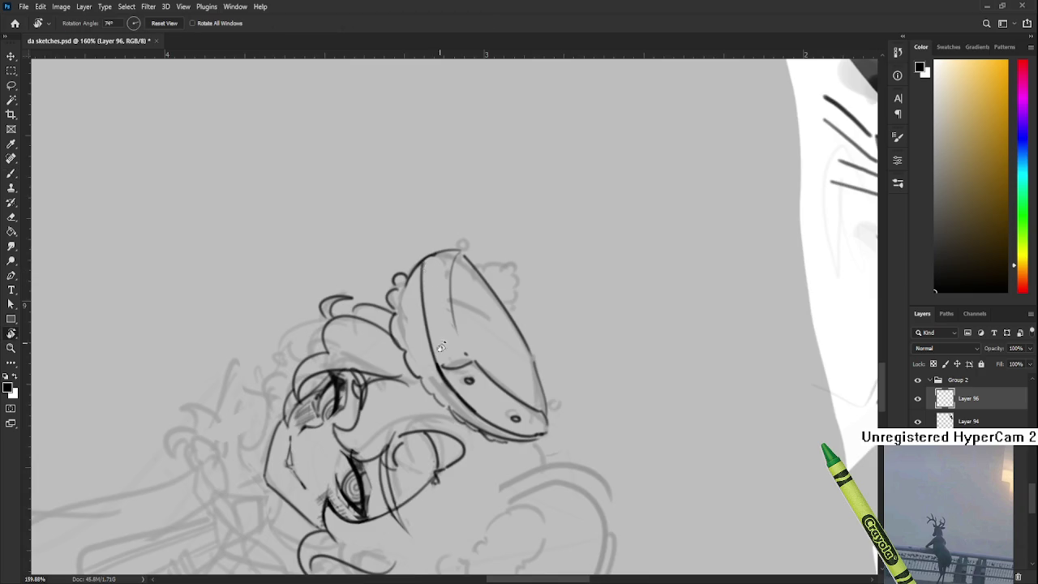
{"action": "left_click_drag", "start_coordinate": [423, 262], "coordinate": [466, 344]}
{"action": "key", "text": "ctrl+z"}
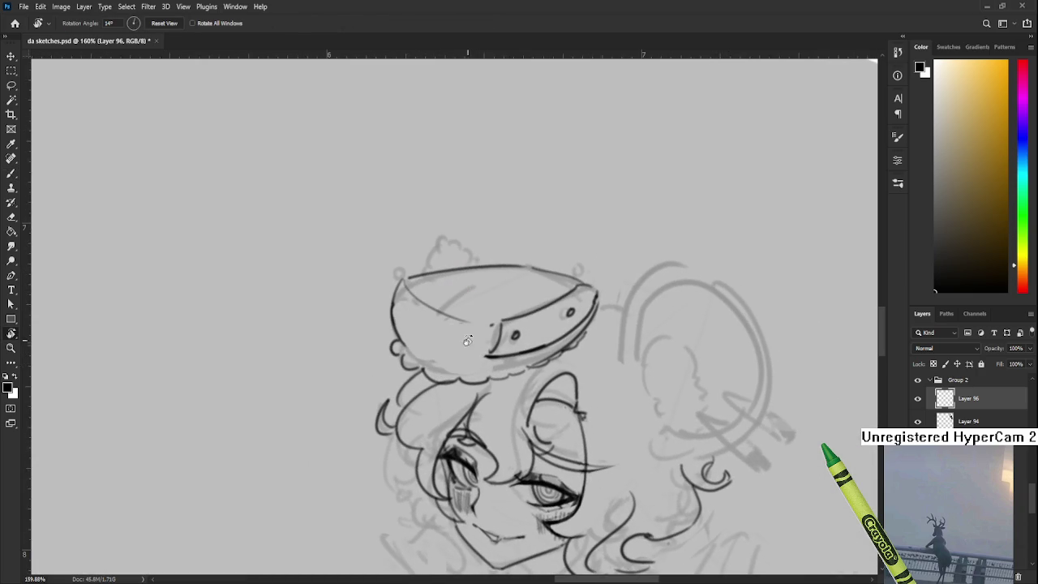
{"action": "key", "text": "b"}
{"action": "key", "text": "ctrl+shift+z"}
{"action": "key", "text": "ctrl+z"}
{"action": "left_click_drag", "start_coordinate": [403, 325], "coordinate": [479, 357]}
{"action": "key", "text": "ctrl+z"}
{"action": "left_click_drag", "start_coordinate": [395, 320], "coordinate": [478, 354]}
{"action": "key", "text": "ctrl+z"}
{"action": "left_click_drag", "start_coordinate": [394, 321], "coordinate": [480, 354]}
{"action": "key", "text": "ctrl+z"}
{"action": "left_click_drag", "start_coordinate": [394, 324], "coordinate": [486, 355]}
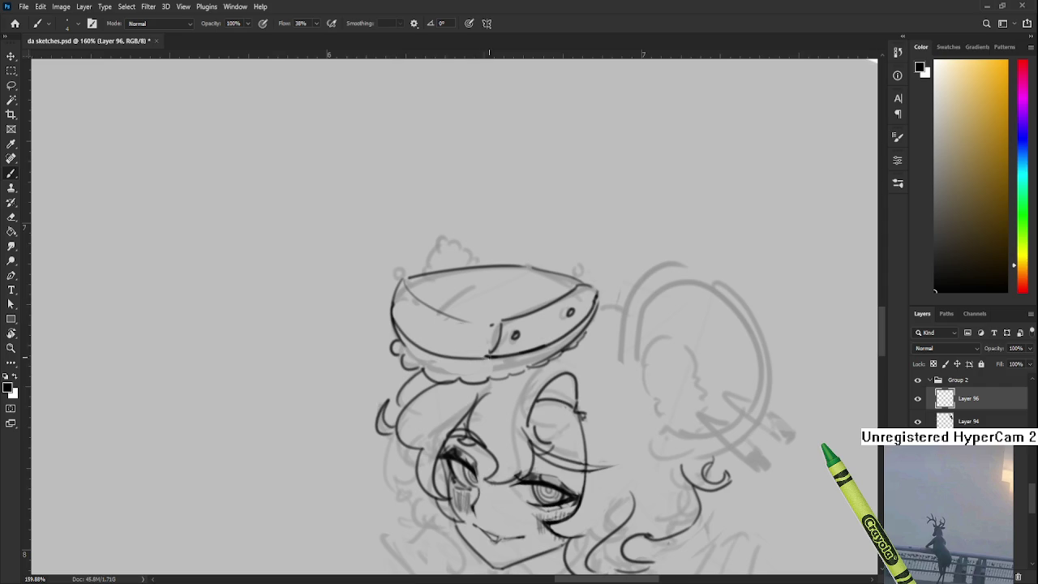
{"action": "left_click_drag", "start_coordinate": [394, 322], "coordinate": [496, 357]}
{"action": "key", "text": "ctrl+z"}
{"action": "left_click_drag", "start_coordinate": [395, 325], "coordinate": [492, 356]}
{"action": "key", "text": "ctrl+z"}
{"action": "left_click_drag", "start_coordinate": [394, 321], "coordinate": [497, 357]}
{"action": "key", "text": "ctrl+z"}
{"action": "left_click_drag", "start_coordinate": [394, 323], "coordinate": [508, 365]}
{"action": "key", "text": "ctrl+z"}
{"action": "key", "text": "ctrl+z"}
{"action": "left_click_drag", "start_coordinate": [398, 331], "coordinate": [506, 354]}
{"action": "key", "text": "ctrl+z"}
{"action": "key", "text": "ctrl+z"}
{"action": "mouse_move", "coordinate": [388, 323]}
{"action": "left_mouse_down"}
{"action": "mouse_move", "coordinate": [461, 357]}
{"action": "mouse_move", "coordinate": [500, 357]}
{"action": "left_mouse_up"}
{"action": "key", "text": "ctrl+z"}
{"action": "left_click_drag", "start_coordinate": [393, 326], "coordinate": [493, 355]}
Step: Shift the view and start sketching a small spiral to the left of the hat
{"action": "key", "text": "ctrl+z"}
{"action": "left_click_drag", "start_coordinate": [395, 318], "coordinate": [496, 352]}
{"action": "key", "text": "ctrl+z"}
{"action": "key", "text": "ctrl+z"}
{"action": "left_click_drag", "start_coordinate": [394, 321], "coordinate": [511, 353]}
{"action": "mouse_move", "coordinate": [441, 337]}
{"action": "left_mouse_down"}
{"action": "mouse_move", "coordinate": [419, 314]}
{"action": "mouse_move", "coordinate": [573, 341]}
{"action": "left_mouse_up"}
{"action": "mouse_move", "coordinate": [388, 284]}
{"action": "left_mouse_down"}
{"action": "mouse_move", "coordinate": [410, 319]}
{"action": "mouse_move", "coordinate": [364, 313]}
{"action": "mouse_move", "coordinate": [396, 282]}
{"action": "mouse_move", "coordinate": [402, 336]}
{"action": "mouse_move", "coordinate": [401, 321]}
{"action": "mouse_move", "coordinate": [384, 316]}
{"action": "mouse_move", "coordinate": [434, 312]}
{"action": "mouse_move", "coordinate": [471, 339]}
{"action": "left_mouse_up"}
{"action": "key", "text": "ctrl+z"}
{"action": "key", "text": "ctrl+z"}
{"action": "key", "text": "ctrl+z"}
Step: Draw the second oval after the dash and ink a spiral curl inside it, undoing failed strokes
{"action": "mouse_move", "coordinate": [456, 280]}
{"action": "left_mouse_down"}
{"action": "mouse_move", "coordinate": [474, 344]}
{"action": "mouse_move", "coordinate": [479, 297]}
{"action": "mouse_move", "coordinate": [472, 339]}
{"action": "left_mouse_up"}
{"action": "key", "text": "ctrl+z"}
{"action": "key", "text": "ctrl+z"}
{"action": "left_click_drag", "start_coordinate": [459, 280], "coordinate": [474, 339]}
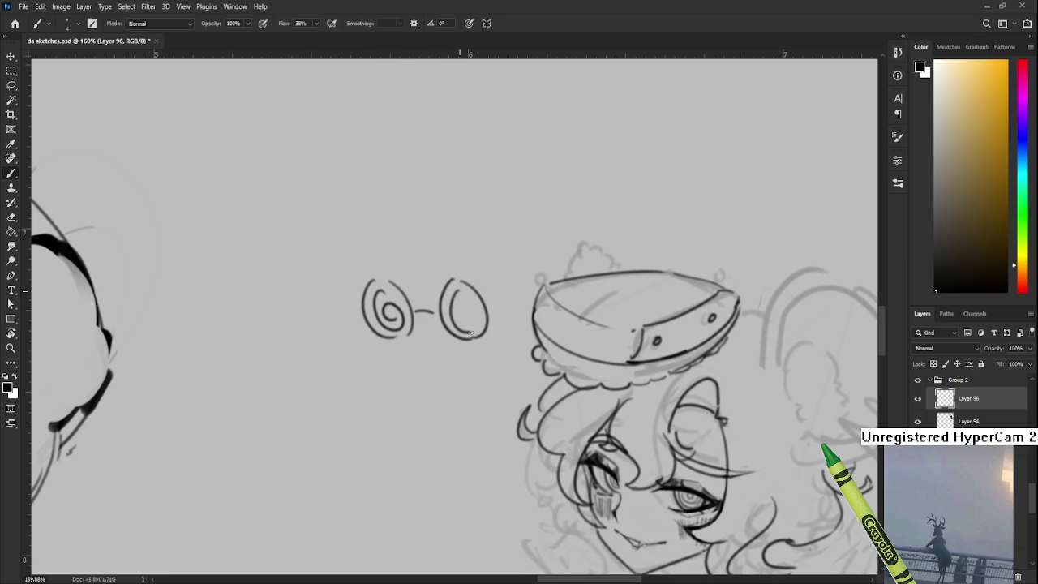
{"action": "left_click_drag", "start_coordinate": [460, 292], "coordinate": [470, 316]}
{"action": "key", "text": "ctrl+z"}
{"action": "key", "text": "ctrl+z"}
{"action": "mouse_move", "coordinate": [461, 280]}
{"action": "left_mouse_down"}
{"action": "mouse_move", "coordinate": [475, 338]}
{"action": "mouse_move", "coordinate": [489, 326]}
{"action": "left_mouse_up"}
{"action": "key", "text": "ctrl+z"}
{"action": "key", "text": "ctrl+z"}
{"action": "left_click_drag", "start_coordinate": [460, 280], "coordinate": [490, 333]}
{"action": "key", "text": "ctrl+z"}
{"action": "mouse_move", "coordinate": [460, 280]}
{"action": "left_mouse_down"}
{"action": "mouse_move", "coordinate": [479, 338]}
{"action": "mouse_move", "coordinate": [482, 310]}
{"action": "mouse_move", "coordinate": [469, 314]}
{"action": "left_mouse_up"}
{"action": "key", "text": "ctrl+z"}
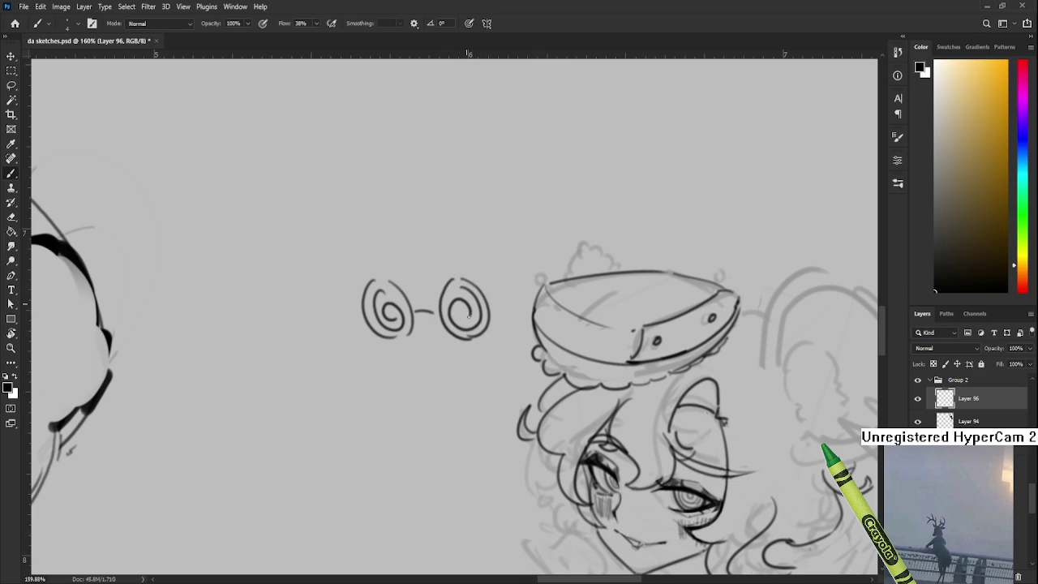
{"action": "scroll", "coordinate": [488, 327], "scroll_direction": "down", "scroll_amount": 3}
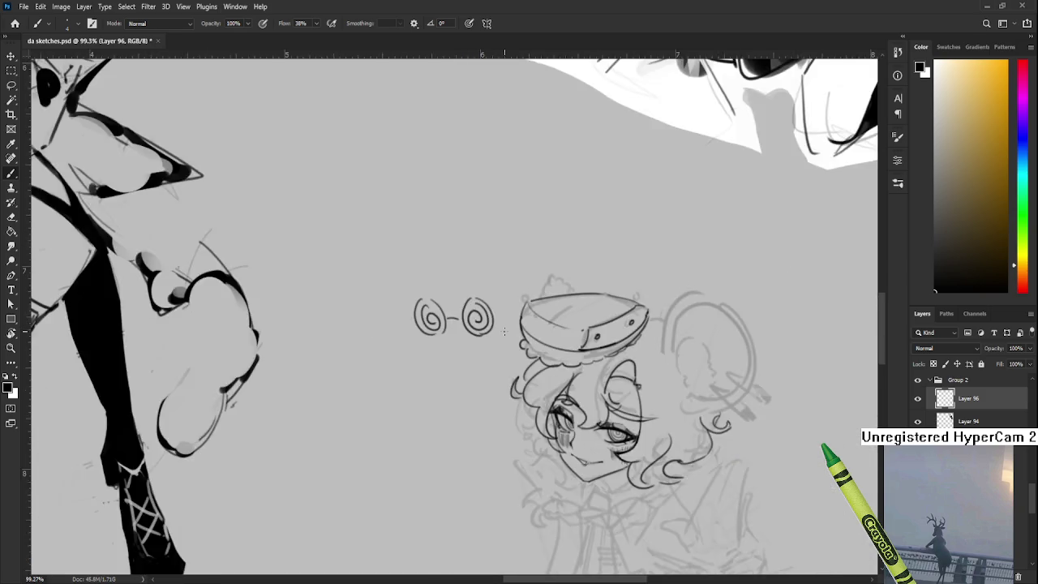
{"action": "scroll", "coordinate": [487, 328], "scroll_direction": "down", "scroll_amount": 2}
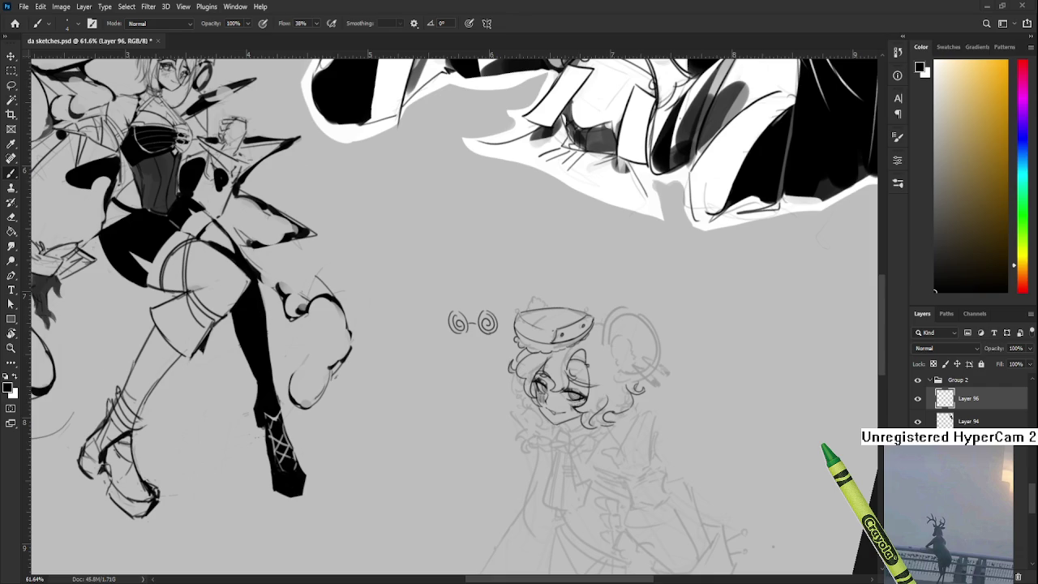
{"action": "left_click_drag", "start_coordinate": [491, 403], "coordinate": [482, 419]}
{"action": "scroll", "coordinate": [974, 401], "scroll_direction": "down", "scroll_amount": 3}
{"action": "scroll", "coordinate": [974, 401], "scroll_direction": "down", "scroll_amount": 3}
{"action": "mouse_move", "coordinate": [411, 333]}
{"action": "left_mouse_down"}
{"action": "mouse_move", "coordinate": [429, 343]}
{"action": "mouse_move", "coordinate": [380, 345]}
{"action": "mouse_move", "coordinate": [380, 354]}
{"action": "left_mouse_up"}
{"action": "key", "text": "b"}
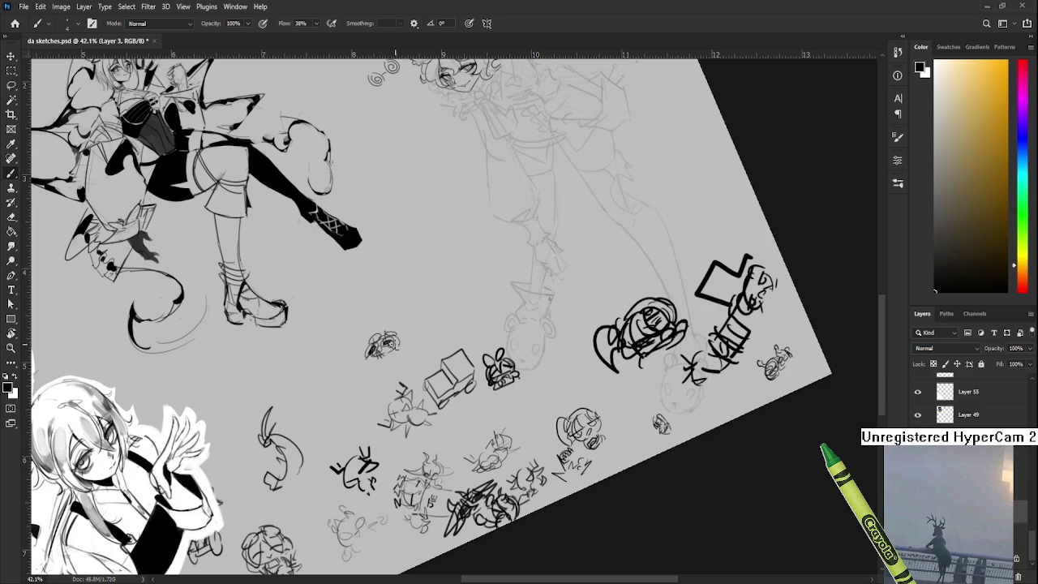
{"action": "left_click_drag", "start_coordinate": [355, 345], "coordinate": [374, 329]}
{"action": "key", "text": "r"}
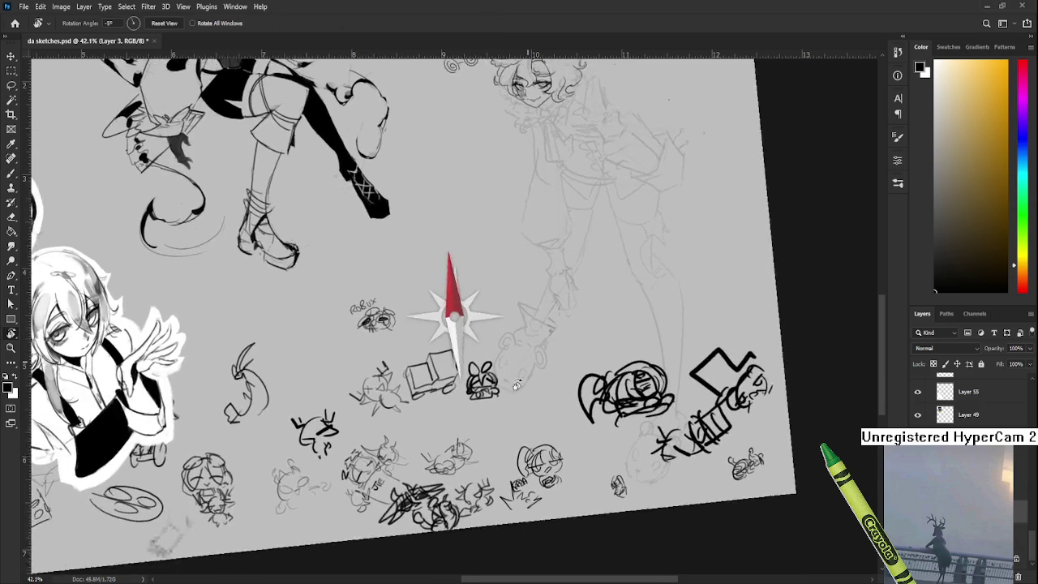
{"action": "left_click_drag", "start_coordinate": [451, 336], "coordinate": [506, 388]}
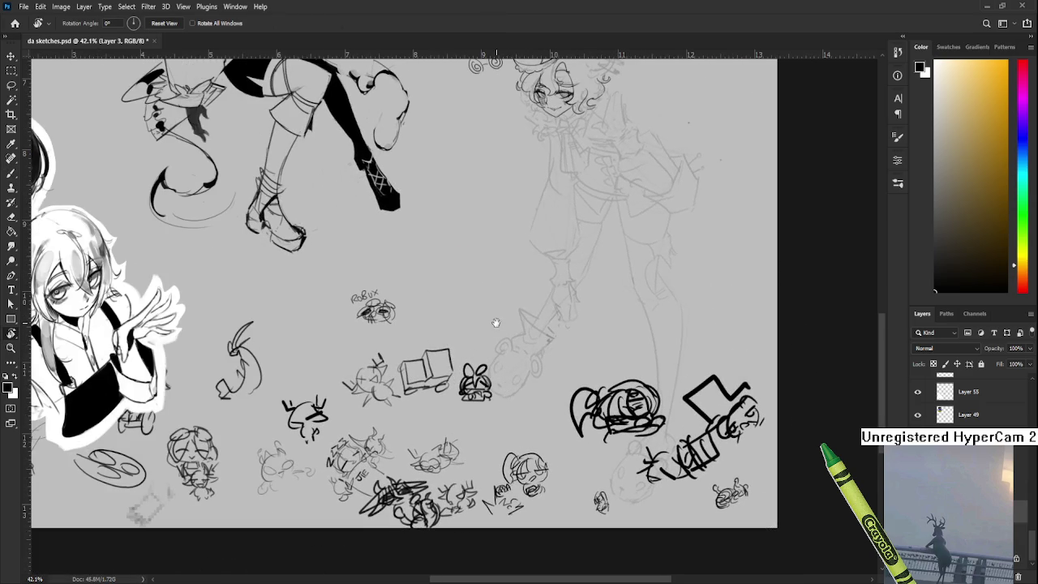
{"action": "scroll", "coordinate": [497, 320], "scroll_direction": "up", "scroll_amount": 1}
{"action": "scroll", "coordinate": [495, 312], "scroll_direction": "up", "scroll_amount": 2}
{"action": "scroll", "coordinate": [493, 307], "scroll_direction": "up", "scroll_amount": 2}
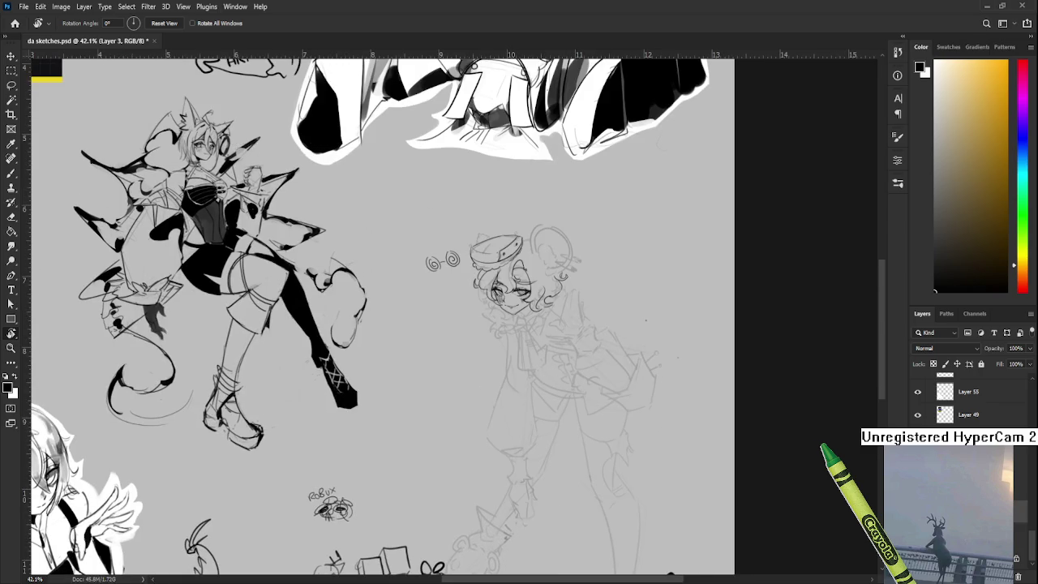
{"action": "key", "text": "Delete"}
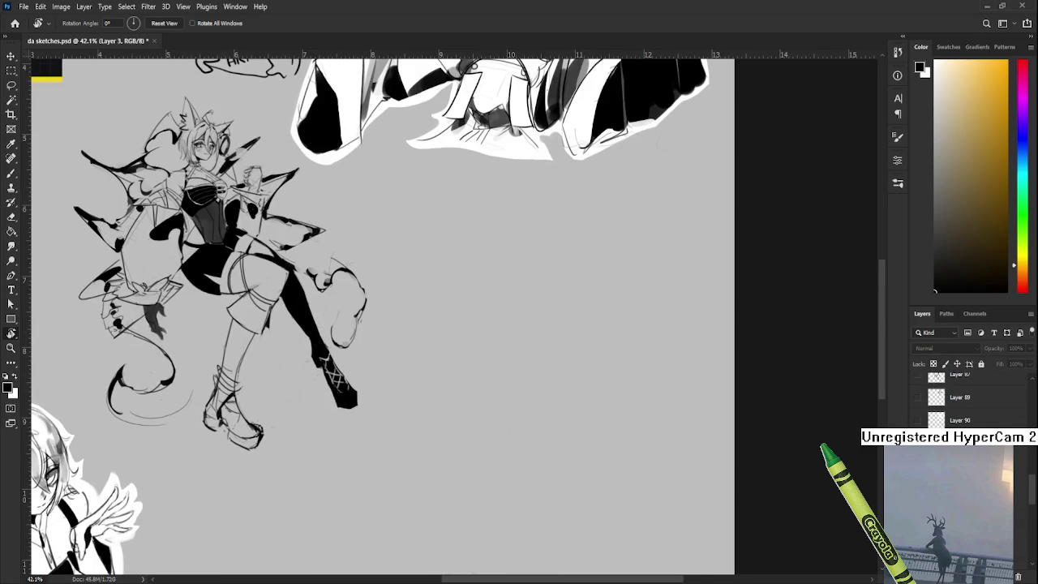
{"action": "scroll", "coordinate": [454, 295], "scroll_direction": "up", "scroll_amount": 1}
{"action": "scroll", "coordinate": [455, 294], "scroll_direction": "up", "scroll_amount": 2}
{"action": "scroll", "coordinate": [455, 294], "scroll_direction": "up", "scroll_amount": 3}
{"action": "key", "text": "l"}
{"action": "mouse_move", "coordinate": [360, 333]}
{"action": "left_mouse_down"}
{"action": "mouse_move", "coordinate": [388, 288]}
{"action": "mouse_move", "coordinate": [383, 318]}
{"action": "left_mouse_up"}
Step: Scale and tilt the selected spirals toward the hat band, then commit and deselect
{"action": "left_click", "coordinate": [397, 337]}
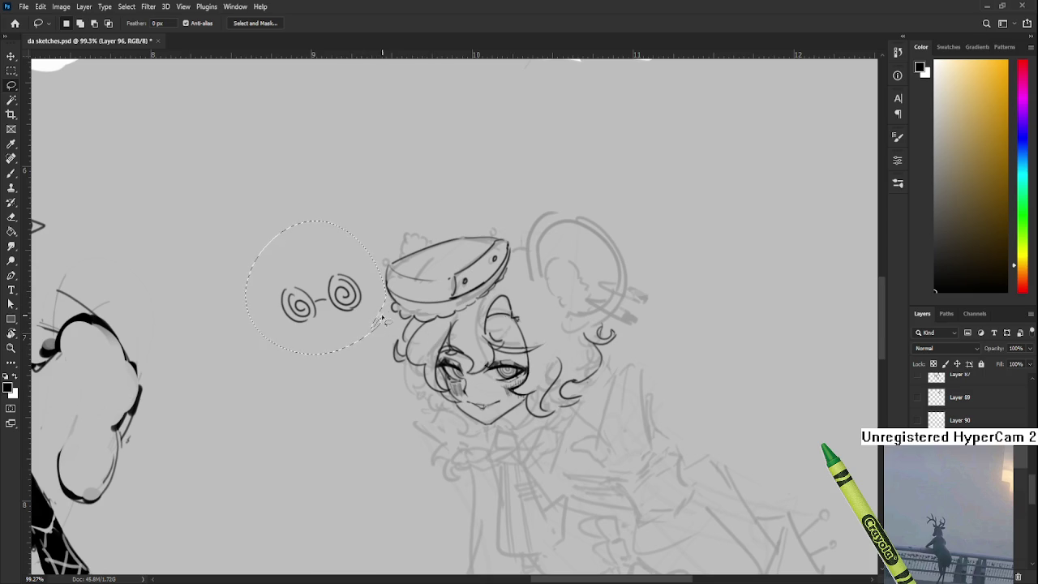
{"action": "key", "text": "ctrl+t"}
{"action": "mouse_move", "coordinate": [388, 233]}
{"action": "left_mouse_down"}
{"action": "mouse_move", "coordinate": [362, 254]}
{"action": "mouse_move", "coordinate": [367, 289]}
{"action": "mouse_move", "coordinate": [433, 284]}
{"action": "mouse_move", "coordinate": [409, 287]}
{"action": "left_mouse_up"}
{"action": "scroll", "coordinate": [432, 289], "scroll_direction": "up", "scroll_amount": 2}
{"action": "scroll", "coordinate": [431, 289], "scroll_direction": "up", "scroll_amount": 2}
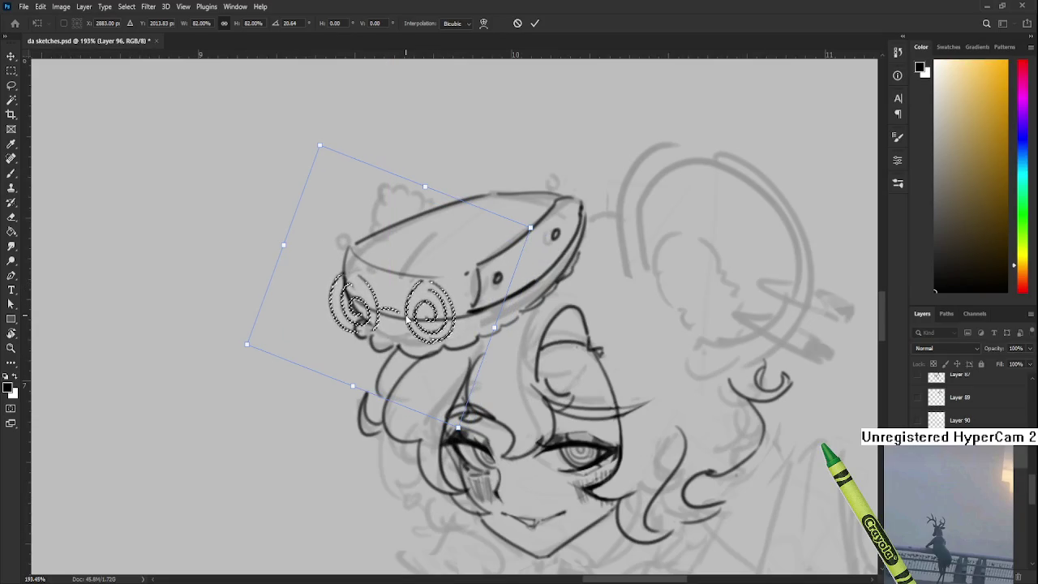
{"action": "mouse_move", "coordinate": [394, 319]}
{"action": "left_mouse_down"}
{"action": "mouse_move", "coordinate": [406, 322]}
{"action": "mouse_move", "coordinate": [187, 345]}
{"action": "left_mouse_up"}
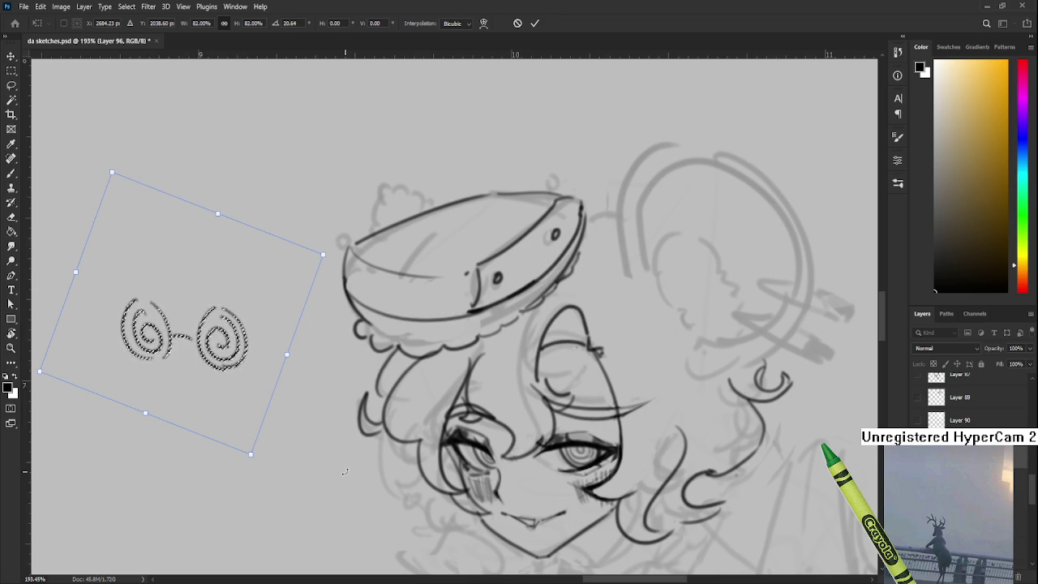
{"action": "key", "text": "Return"}
{"action": "key", "text": "ctrl+d"}
Step: Copy the spirals to a new layer and shrink and rotate them onto the band's left end
{"action": "left_click_drag", "start_coordinate": [198, 397], "coordinate": [328, 280]}
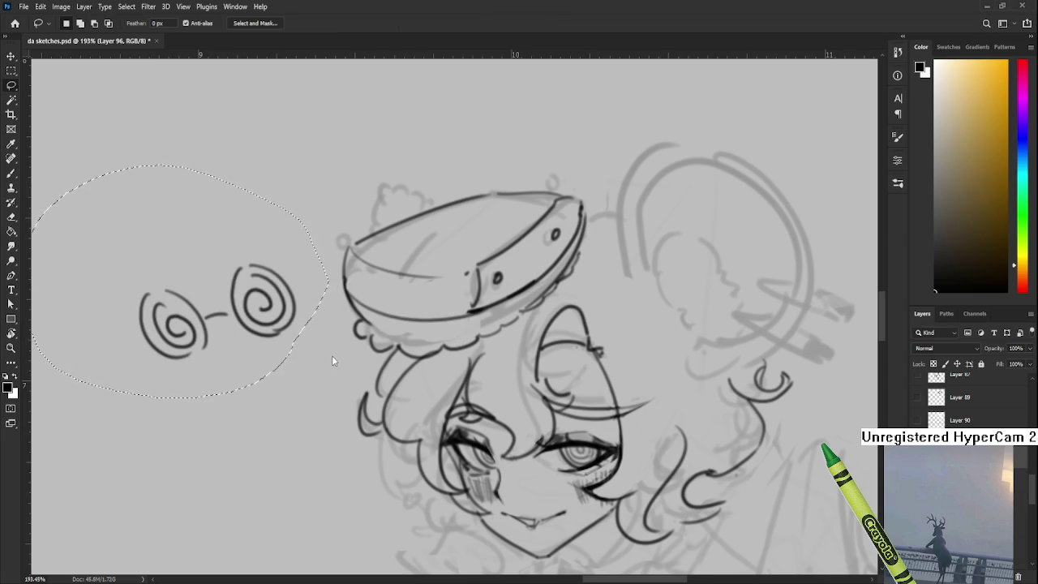
{"action": "key", "text": "ctrl+j"}
{"action": "key", "text": "ctrl+z"}
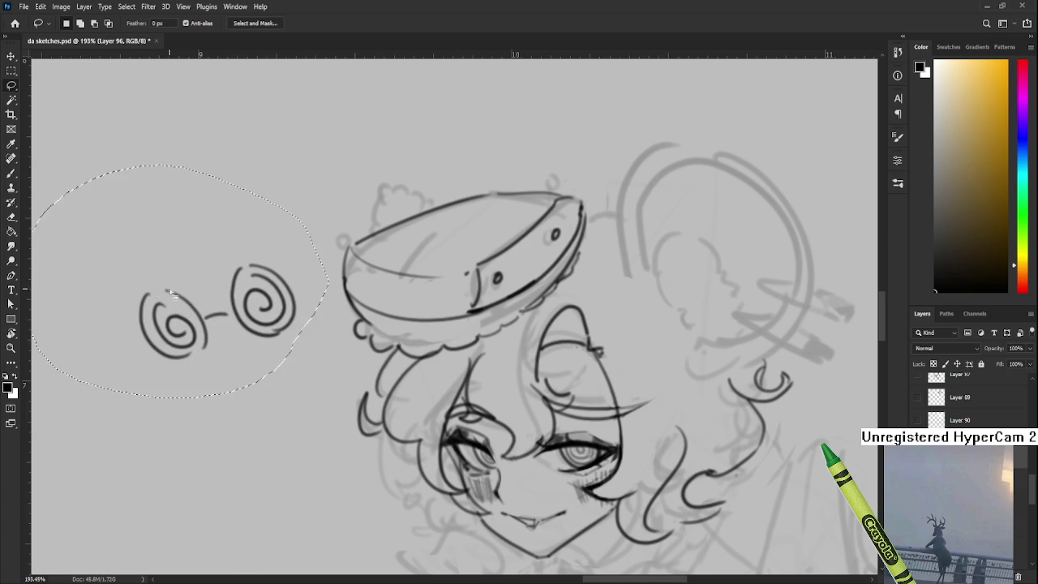
{"action": "key", "text": "ctrl+j"}
{"action": "key", "text": "ctrl+t"}
{"action": "left_click_drag", "start_coordinate": [348, 264], "coordinate": [412, 318]}
{"action": "left_click_drag", "start_coordinate": [223, 302], "coordinate": [302, 307]}
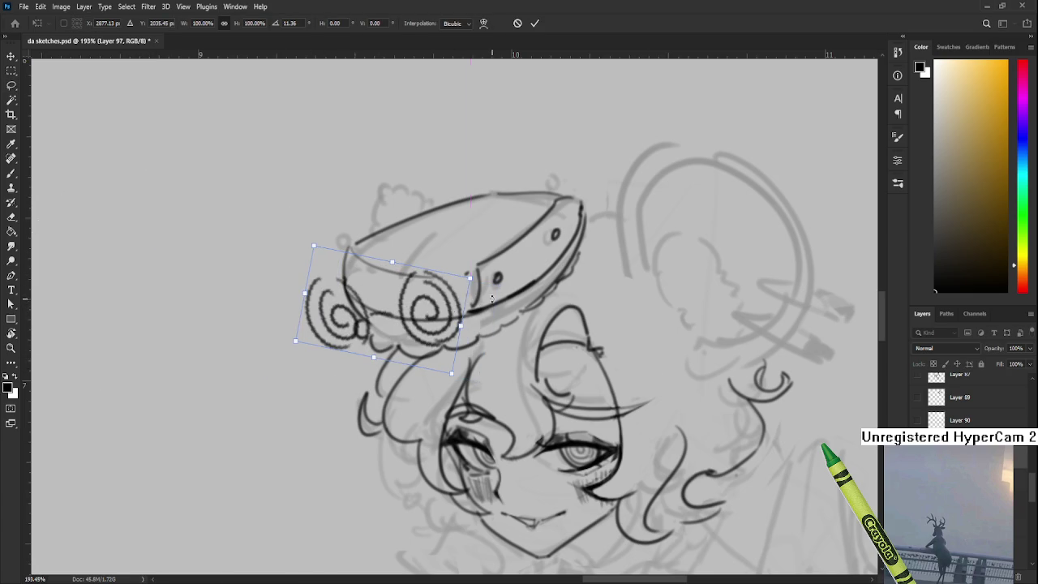
{"action": "left_click_drag", "start_coordinate": [382, 284], "coordinate": [443, 311]}
{"action": "left_click_drag", "start_coordinate": [376, 324], "coordinate": [413, 318]}
{"action": "key", "text": "Return"}
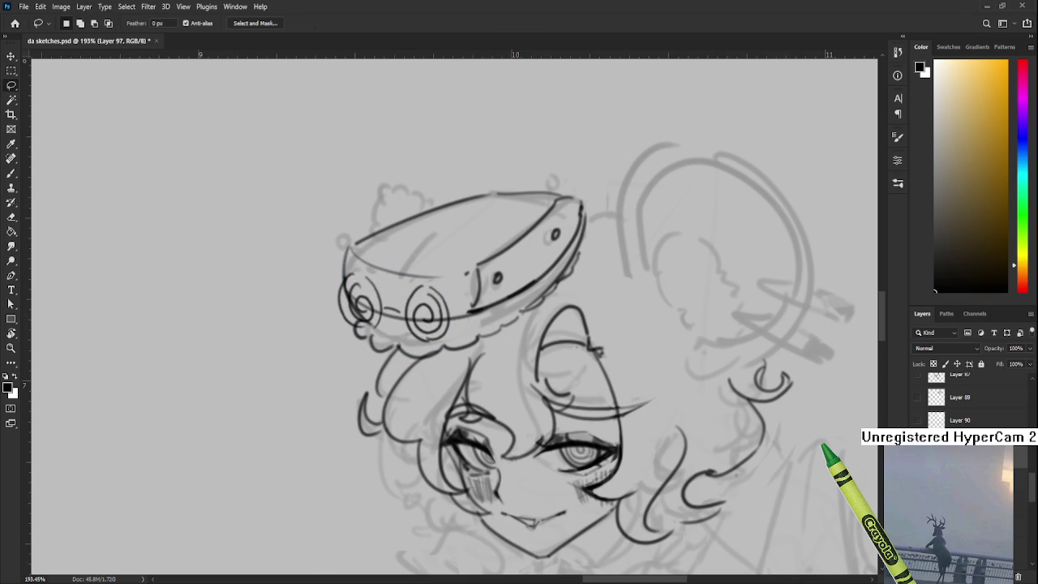
Step: Erase the sketch lines beneath the left and right spirals with the Eraser
{"action": "key", "text": "ctrl+e"}
{"action": "key", "text": "e"}
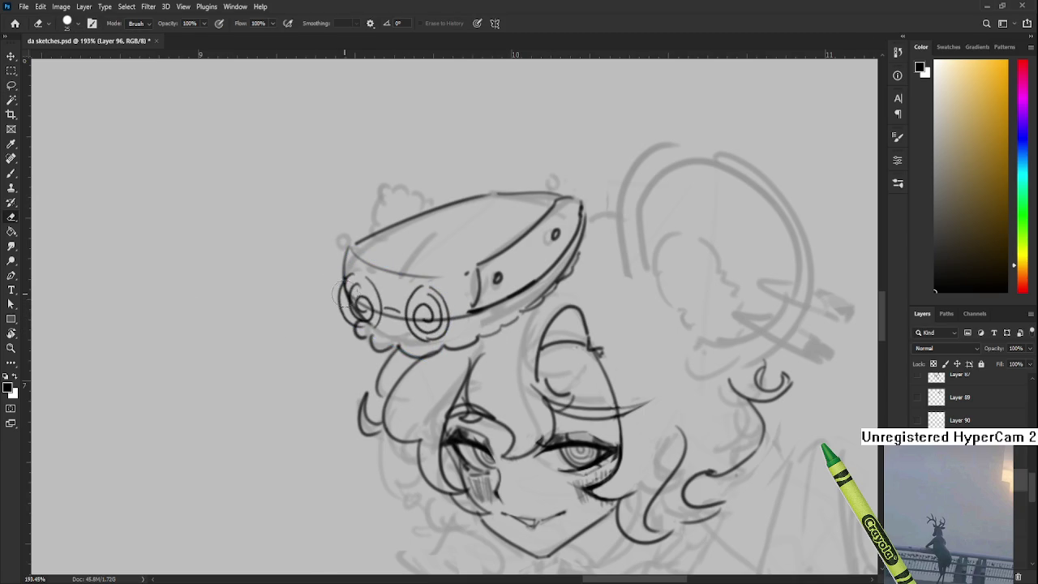
{"action": "mouse_move", "coordinate": [361, 304]}
{"action": "left_mouse_down"}
{"action": "mouse_move", "coordinate": [367, 310]}
{"action": "mouse_move", "coordinate": [351, 293]}
{"action": "mouse_move", "coordinate": [362, 305]}
{"action": "left_mouse_up"}
{"action": "left_click_drag", "start_coordinate": [434, 302], "coordinate": [431, 312]}
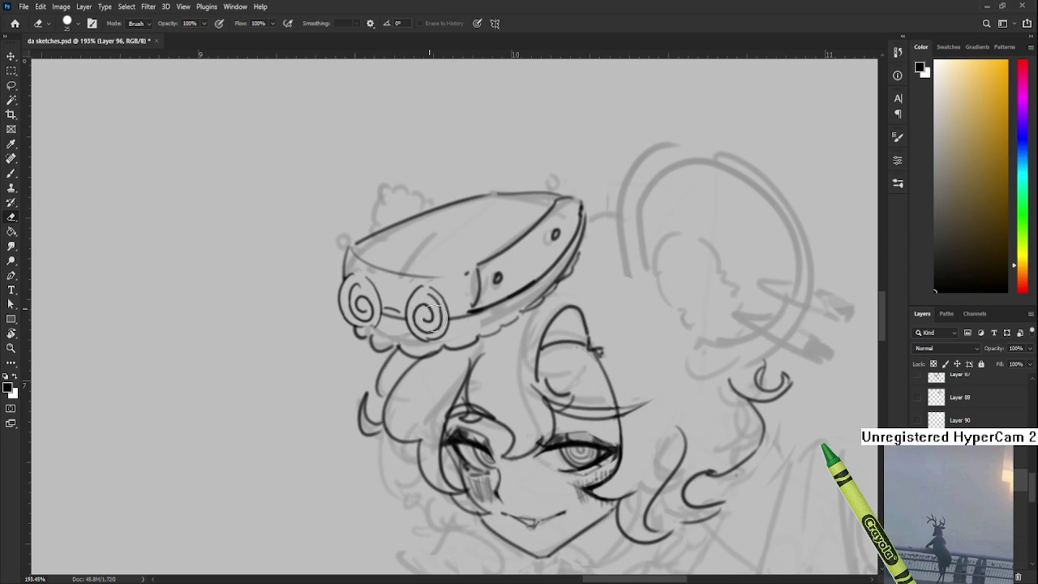
{"action": "scroll", "coordinate": [430, 313], "scroll_direction": "down", "scroll_amount": 3}
{"action": "scroll", "coordinate": [426, 304], "scroll_direction": "down", "scroll_amount": 2}
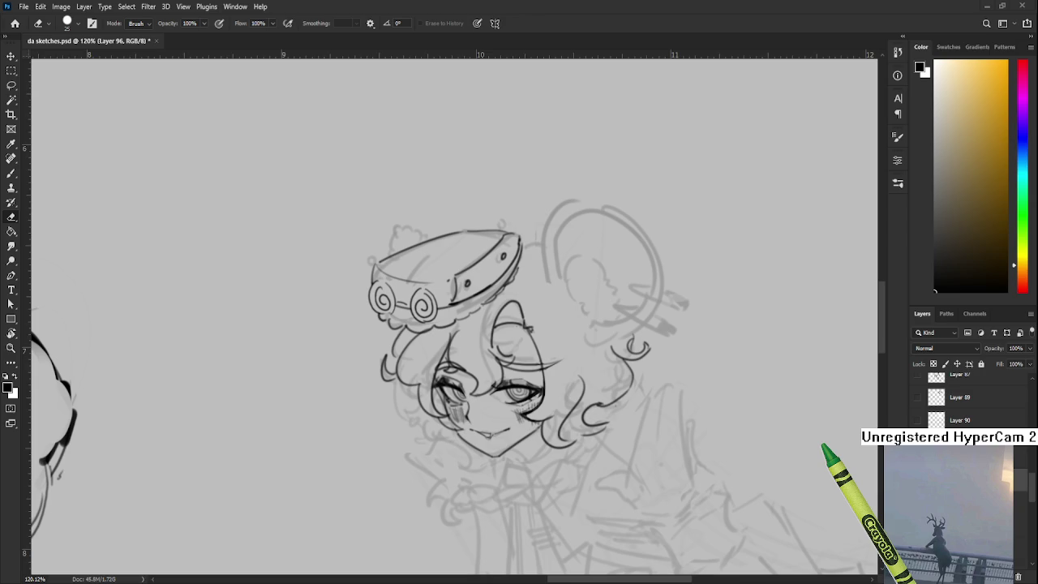
Step: Center the view on the crown and ink the cloud puff on its upper-left
{"action": "scroll", "coordinate": [521, 375], "scroll_direction": "down", "scroll_amount": 2}
{"action": "scroll", "coordinate": [521, 375], "scroll_direction": "down", "scroll_amount": 1}
{"action": "scroll", "coordinate": [520, 375], "scroll_direction": "up", "scroll_amount": 4}
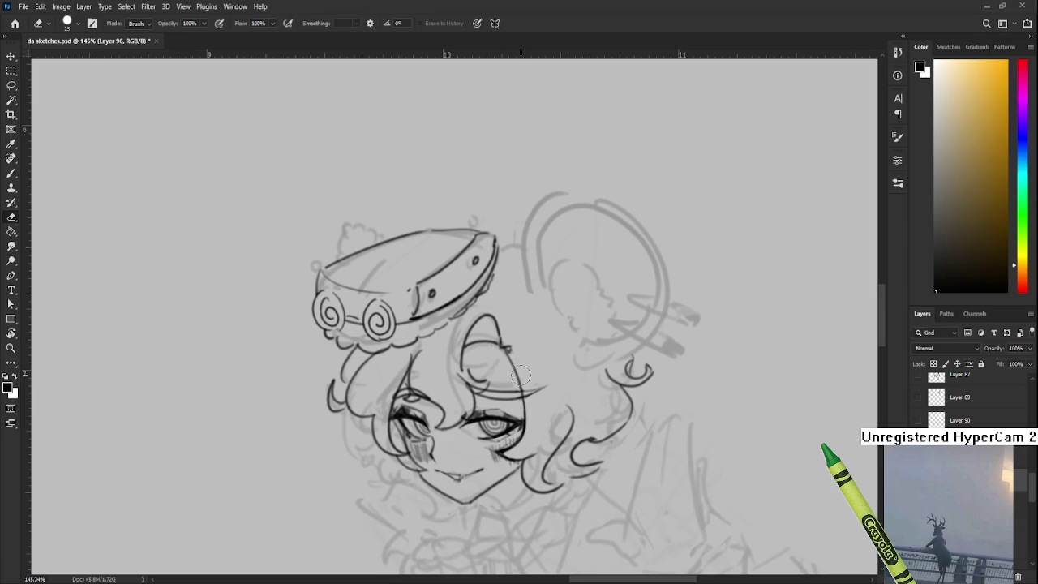
{"action": "left_click_drag", "start_coordinate": [521, 375], "coordinate": [529, 438]}
{"action": "key", "text": "b"}
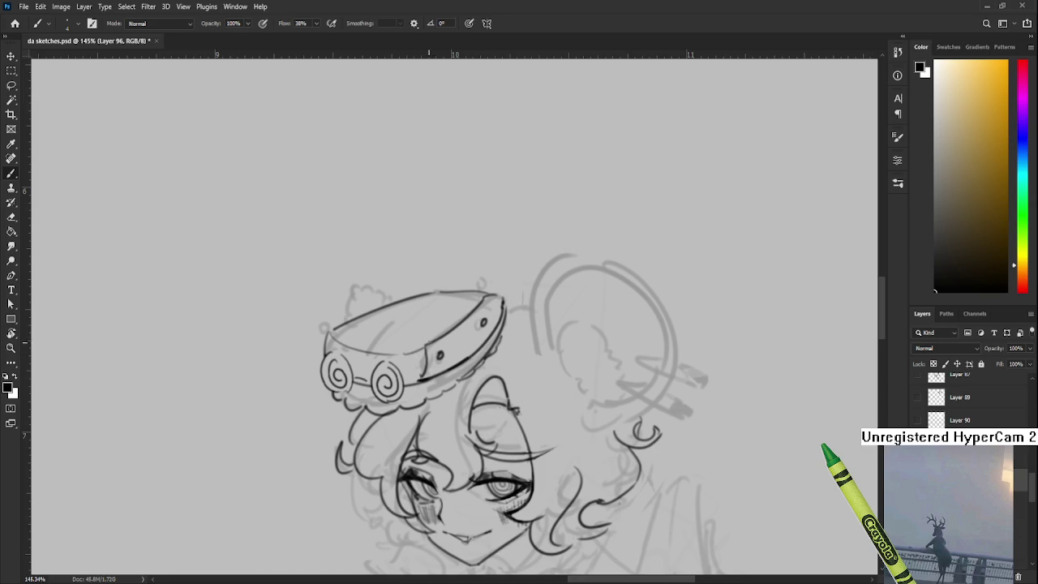
{"action": "left_click_drag", "start_coordinate": [438, 328], "coordinate": [420, 377]}
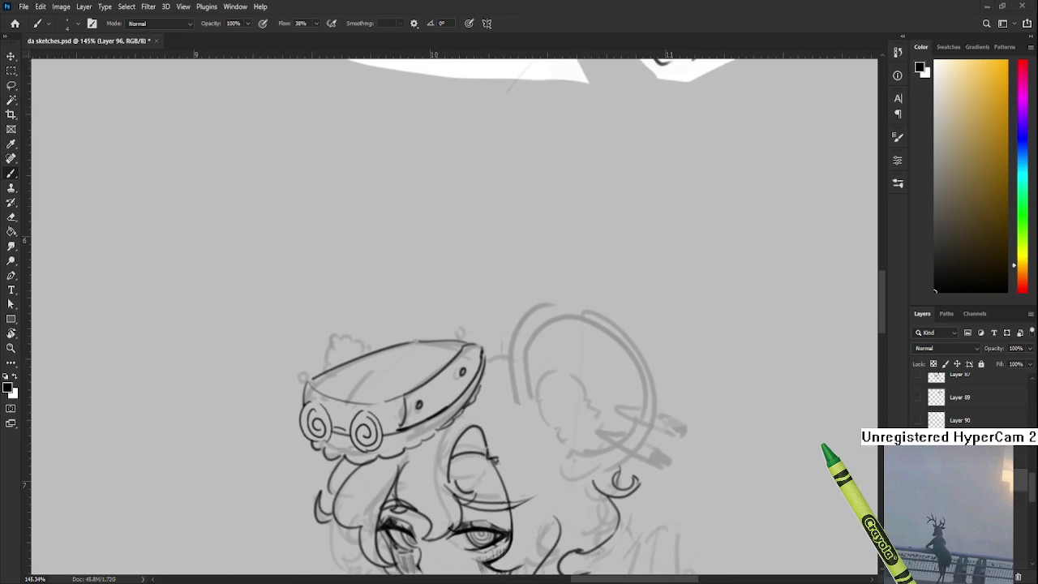
{"action": "left_click_drag", "start_coordinate": [415, 291], "coordinate": [446, 262]}
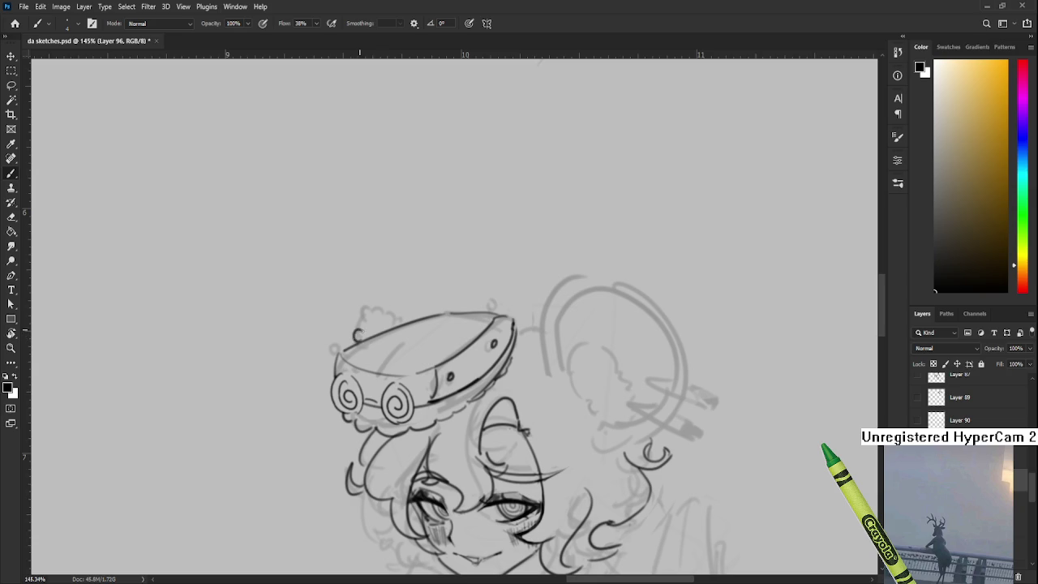
{"action": "mouse_move", "coordinate": [363, 341]}
{"action": "left_mouse_down"}
{"action": "mouse_move", "coordinate": [357, 327]}
{"action": "mouse_move", "coordinate": [432, 303]}
{"action": "left_mouse_up"}
Step: Add two ball-tipped antennae along the crown's top edge
{"action": "left_click_drag", "start_coordinate": [378, 325], "coordinate": [367, 312]}
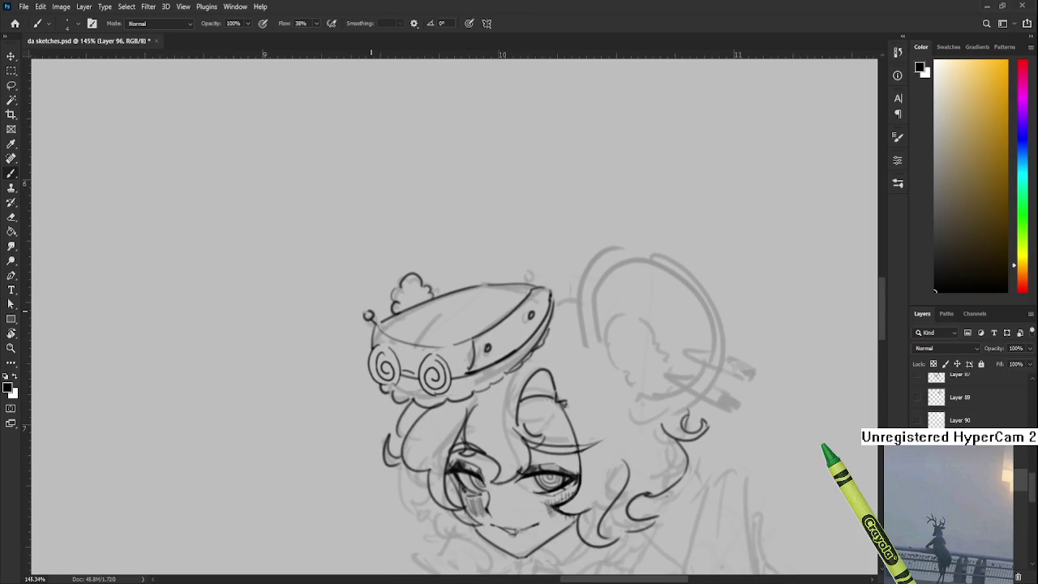
{"action": "left_click_drag", "start_coordinate": [520, 270], "coordinate": [456, 276]}
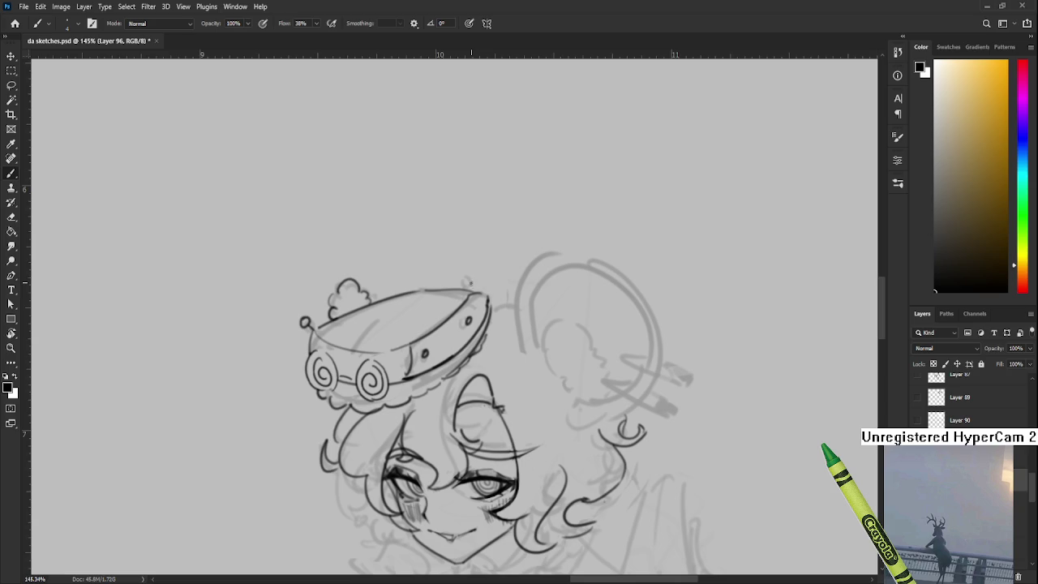
{"action": "left_click_drag", "start_coordinate": [472, 290], "coordinate": [474, 281]}
{"action": "left_click_drag", "start_coordinate": [473, 273], "coordinate": [475, 273]}
Step: Set the Eraser to size 8 and tilt the canvas slightly for erasing
{"action": "scroll", "coordinate": [481, 271], "scroll_direction": "down", "scroll_amount": 2}
{"action": "scroll", "coordinate": [478, 284], "scroll_direction": "down", "scroll_amount": 3}
{"action": "scroll", "coordinate": [477, 300], "scroll_direction": "up", "scroll_amount": 1}
{"action": "scroll", "coordinate": [476, 309], "scroll_direction": "up", "scroll_amount": 2}
{"action": "scroll", "coordinate": [492, 424], "scroll_direction": "down", "scroll_amount": 1}
{"action": "scroll", "coordinate": [465, 378], "scroll_direction": "down", "scroll_amount": 1}
{"action": "scroll", "coordinate": [466, 378], "scroll_direction": "down", "scroll_amount": 1}
{"action": "scroll", "coordinate": [461, 362], "scroll_direction": "up", "scroll_amount": 1}
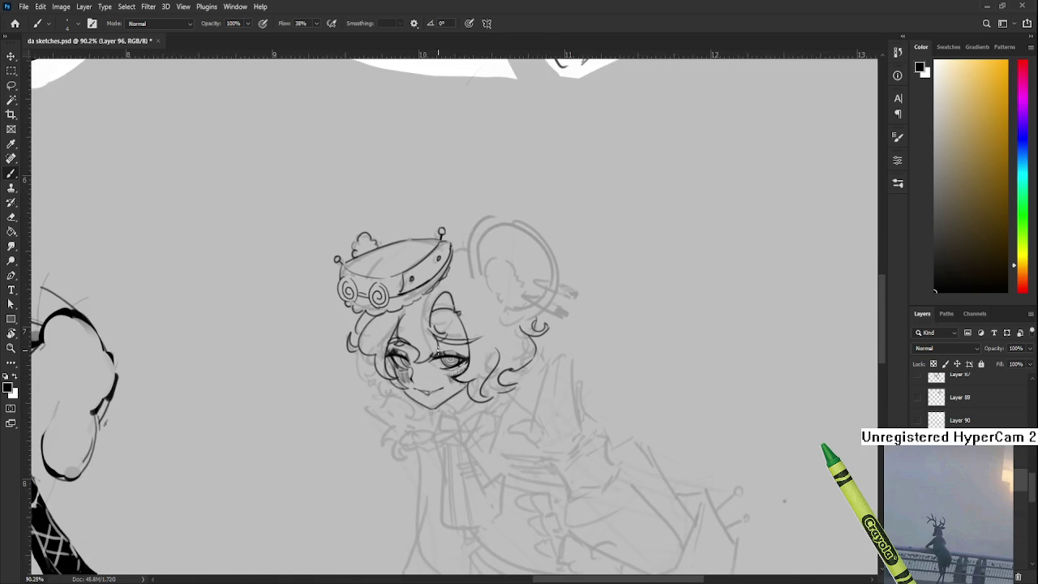
{"action": "scroll", "coordinate": [446, 364], "scroll_direction": "up", "scroll_amount": 2}
{"action": "scroll", "coordinate": [424, 365], "scroll_direction": "up", "scroll_amount": 1}
{"action": "left_click_drag", "start_coordinate": [424, 366], "coordinate": [422, 382]}
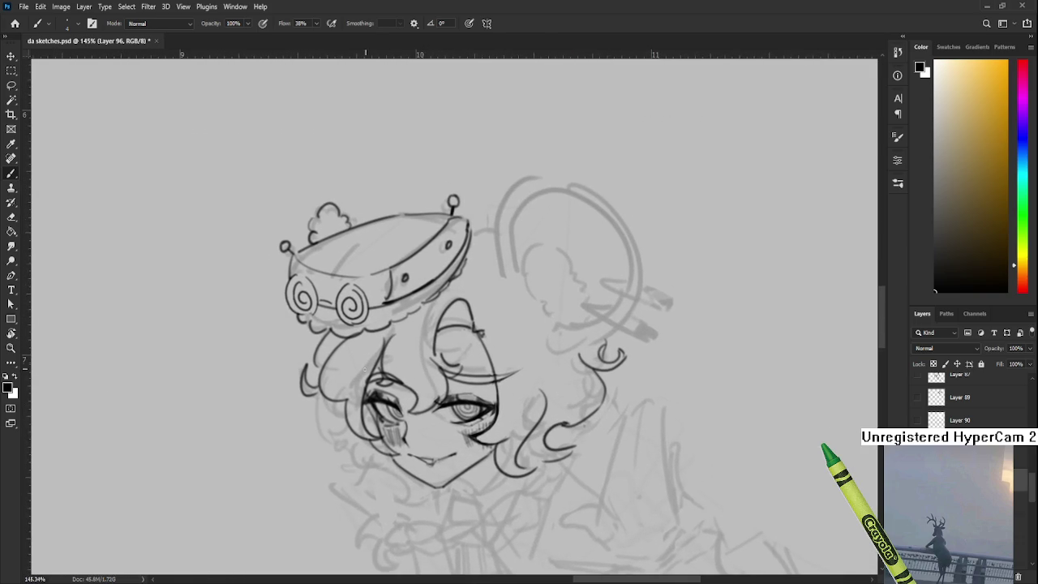
{"action": "key", "text": "e"}
{"action": "key", "text": "bracketleft"}
{"action": "key", "text": "bracketleft"}
{"action": "key", "text": "bracketleft"}
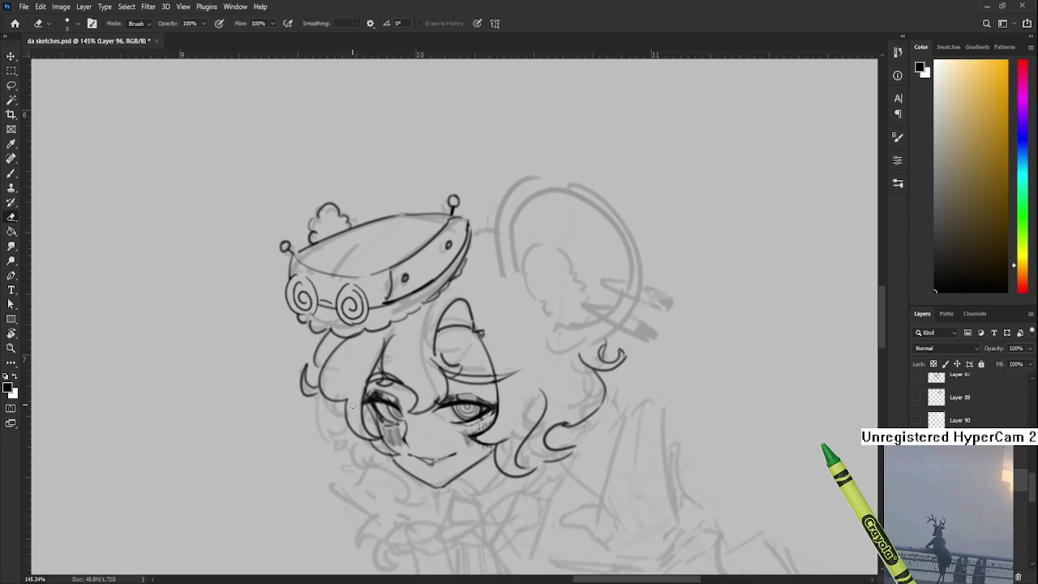
{"action": "key", "text": "r"}
{"action": "mouse_move", "coordinate": [354, 395]}
{"action": "left_mouse_down"}
{"action": "mouse_move", "coordinate": [480, 355]}
{"action": "mouse_move", "coordinate": [403, 347]}
{"action": "left_mouse_up"}
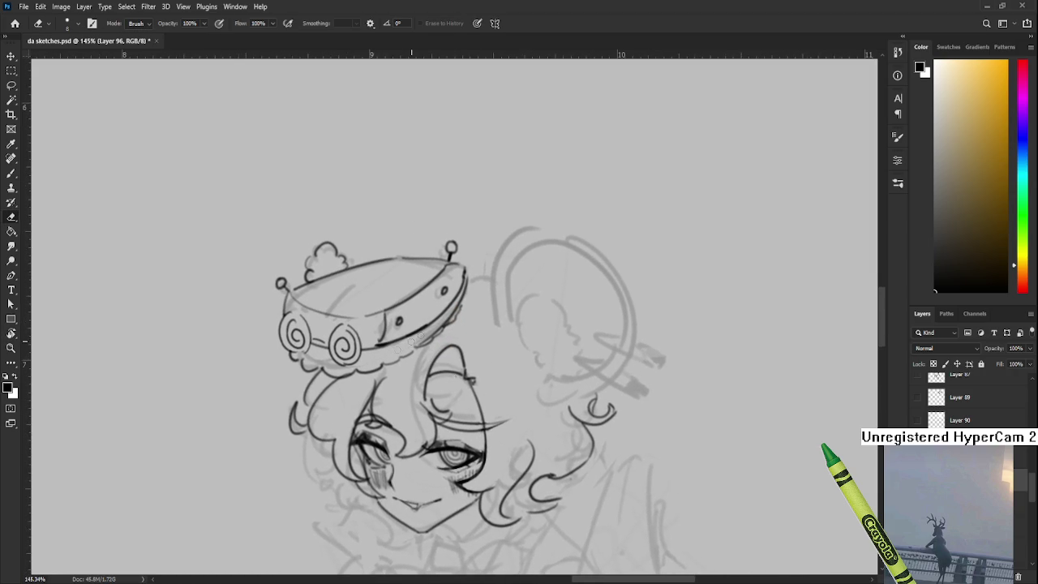
Step: Erase stray sketch marks along the crown's lower band and hat top
{"action": "left_click_drag", "start_coordinate": [384, 357], "coordinate": [426, 335]}
{"action": "mouse_move", "coordinate": [440, 319]}
{"action": "left_mouse_down"}
{"action": "mouse_move", "coordinate": [416, 335]}
{"action": "mouse_move", "coordinate": [378, 333]}
{"action": "left_mouse_up"}
{"action": "left_click_drag", "start_coordinate": [334, 302], "coordinate": [379, 283]}
{"action": "scroll", "coordinate": [421, 284], "scroll_direction": "down", "scroll_amount": 3}
{"action": "scroll", "coordinate": [447, 292], "scroll_direction": "down", "scroll_amount": 2}
{"action": "scroll", "coordinate": [470, 300], "scroll_direction": "up", "scroll_amount": 3}
{"action": "scroll", "coordinate": [500, 307], "scroll_direction": "up", "scroll_amount": 2}
{"action": "key", "text": "b"}
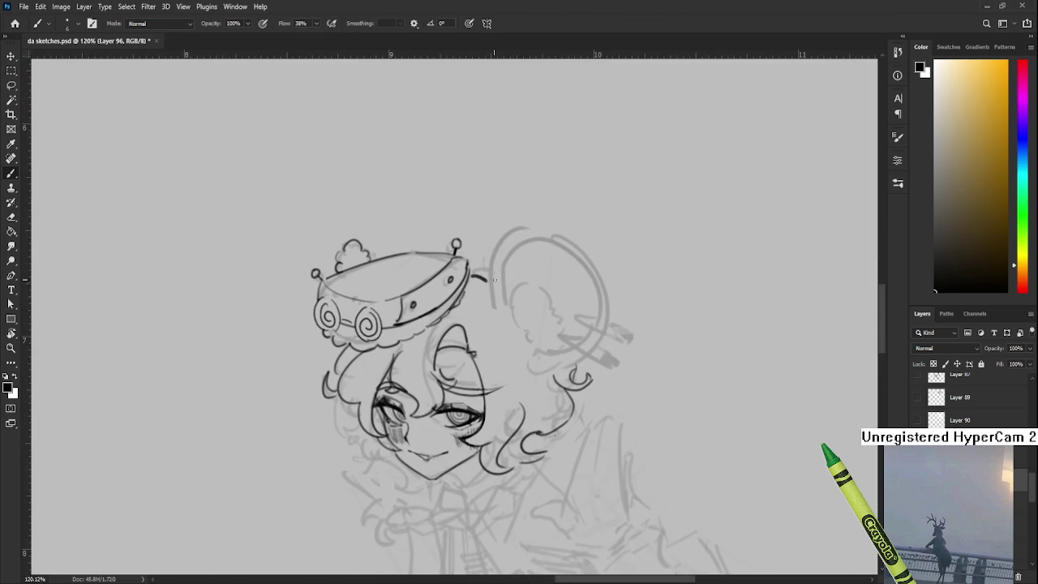
Step: Ink the curve along the mouse ear's left edge, redrawing it until it sits right
{"action": "left_click_drag", "start_coordinate": [483, 284], "coordinate": [466, 312]}
{"action": "left_click_drag", "start_coordinate": [467, 257], "coordinate": [448, 301]}
{"action": "key", "text": "ctrl+z"}
{"action": "key", "text": "ctrl+z"}
{"action": "left_click_drag", "start_coordinate": [466, 256], "coordinate": [454, 340]}
{"action": "key", "text": "ctrl+z"}
{"action": "key", "text": "ctrl+z"}
{"action": "left_click_drag", "start_coordinate": [467, 256], "coordinate": [452, 344]}
{"action": "key", "text": "ctrl+z"}
{"action": "left_click_drag", "start_coordinate": [464, 260], "coordinate": [448, 346]}
{"action": "key", "text": "ctrl+z"}
{"action": "key", "text": "ctrl+z"}
{"action": "key", "text": "ctrl+z"}
{"action": "mouse_move", "coordinate": [464, 258]}
{"action": "left_mouse_down"}
{"action": "mouse_move", "coordinate": [446, 357]}
{"action": "mouse_move", "coordinate": [462, 350]}
{"action": "left_mouse_up"}
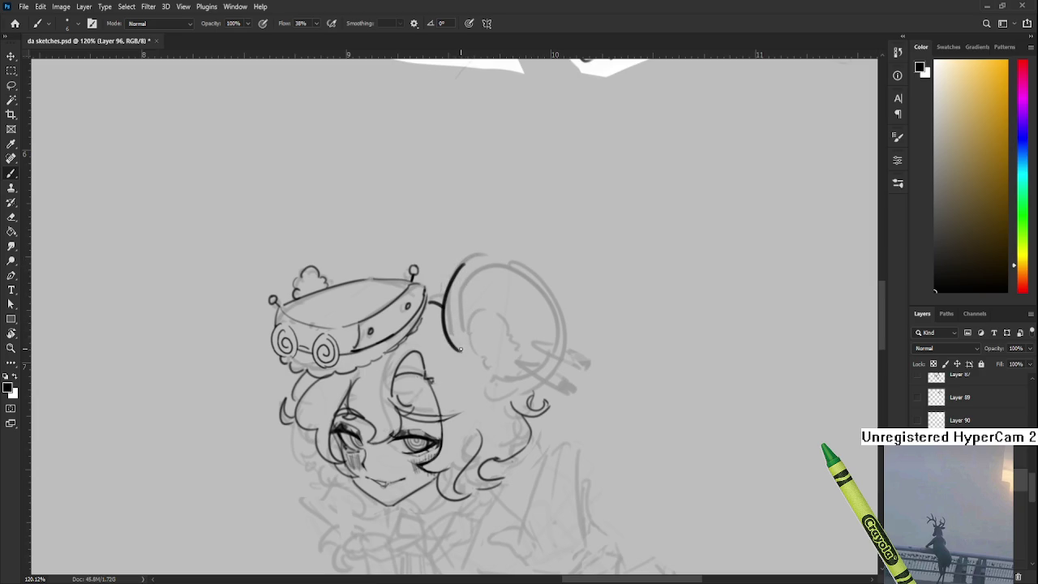
Step: Trim the ear stroke's lower end, extend it slightly downward, and turn the canvas sideways
{"action": "key", "text": "e"}
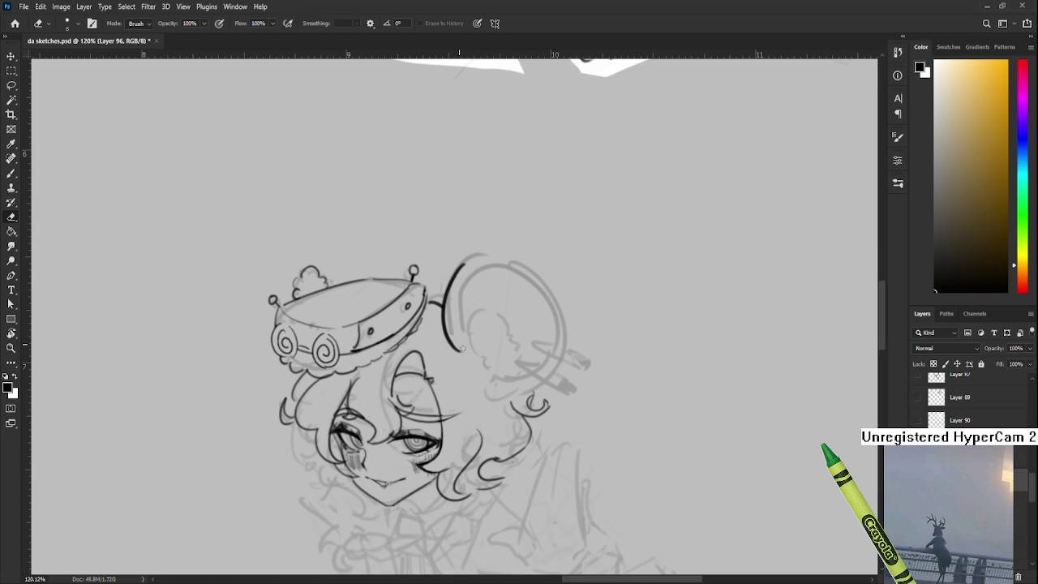
{"action": "left_click_drag", "start_coordinate": [451, 327], "coordinate": [455, 302]}
{"action": "key", "text": "b"}
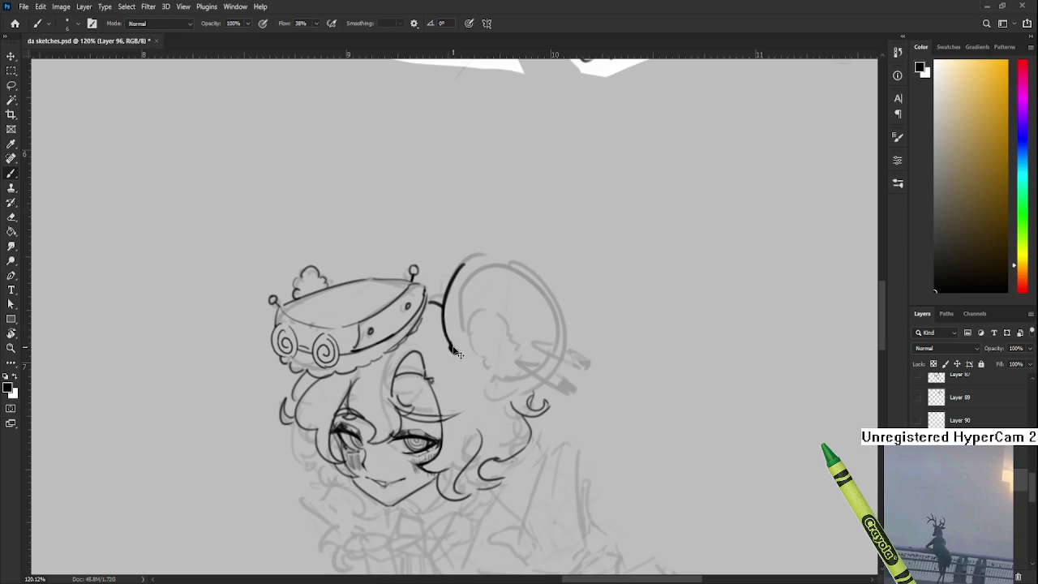
{"action": "left_click_drag", "start_coordinate": [446, 345], "coordinate": [453, 350]}
{"action": "key", "text": "e"}
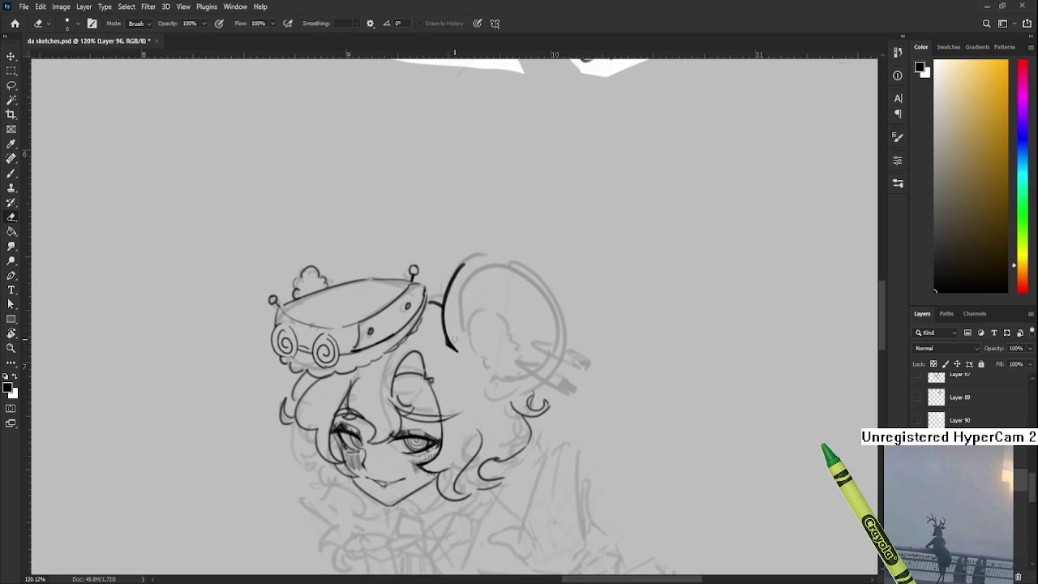
{"action": "key", "text": "b"}
{"action": "key", "text": "e"}
{"action": "key", "text": "r"}
{"action": "mouse_move", "coordinate": [460, 347]}
{"action": "left_mouse_down"}
{"action": "mouse_move", "coordinate": [467, 381]}
{"action": "mouse_move", "coordinate": [424, 357]}
{"action": "left_mouse_up"}
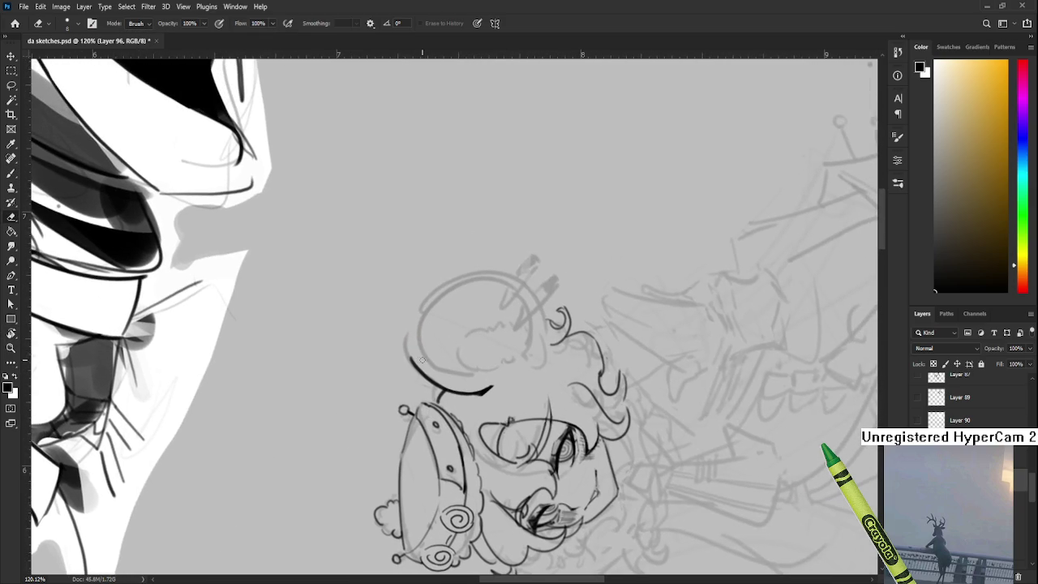
Step: Rotate the canvas sideways to a comfortable angle for drawing the ear arc
{"action": "key", "text": "b"}
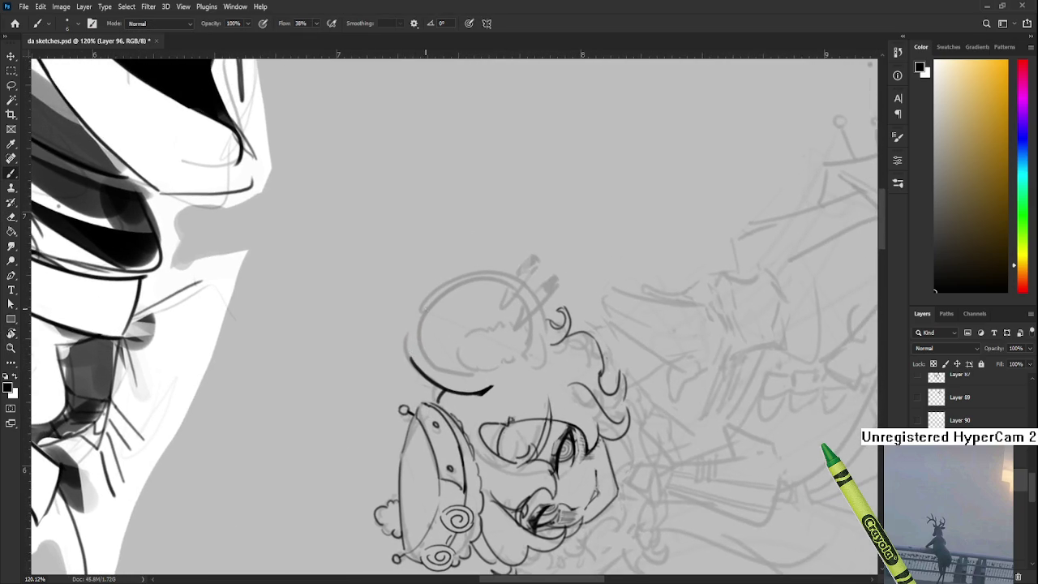
{"action": "key", "text": "e"}
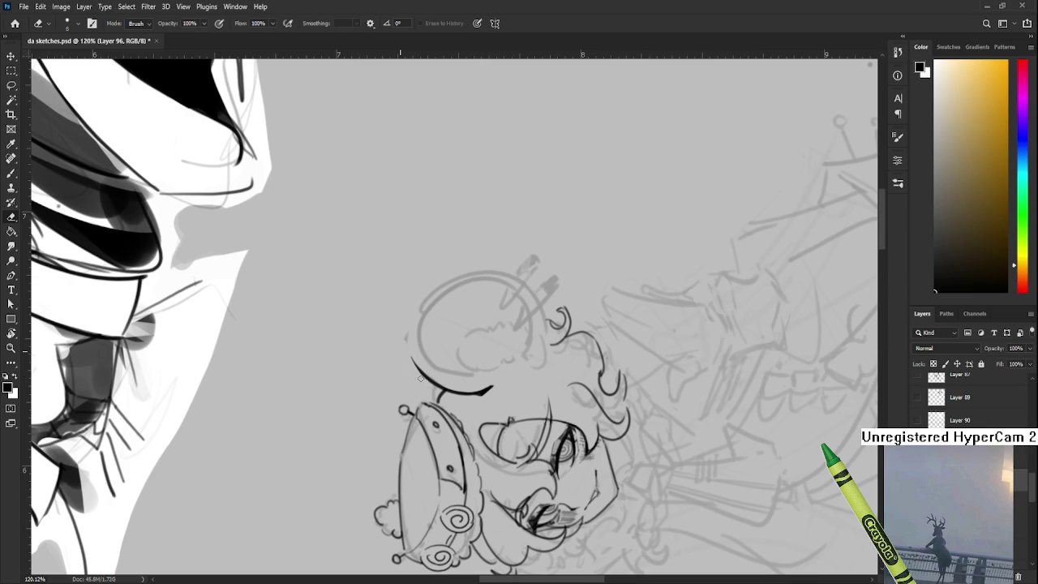
{"action": "key", "text": "r"}
{"action": "mouse_move", "coordinate": [409, 349]}
{"action": "left_mouse_down"}
{"action": "mouse_move", "coordinate": [509, 343]}
{"action": "mouse_move", "coordinate": [391, 330]}
{"action": "left_mouse_up"}
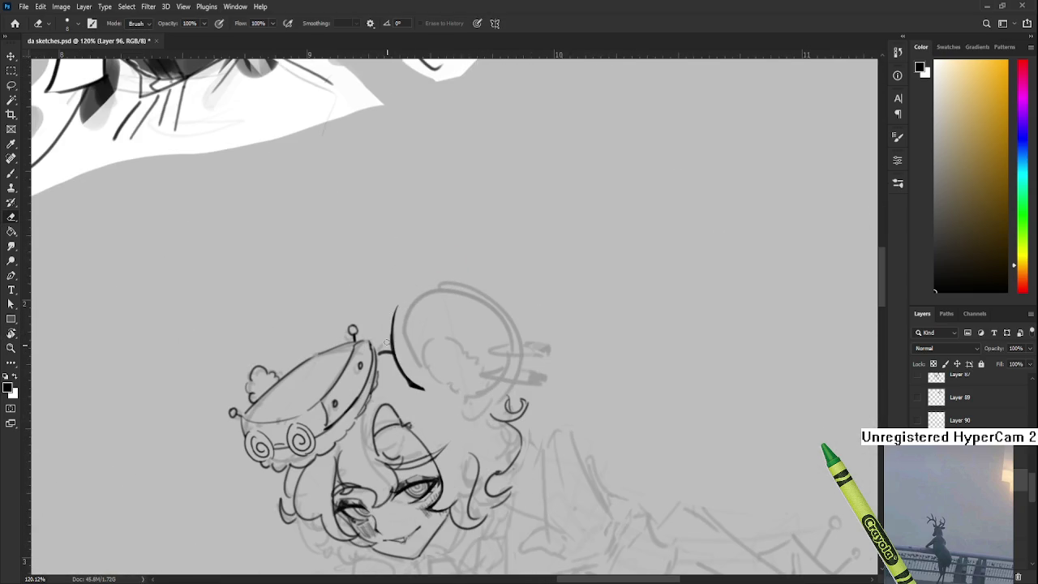
{"action": "key", "text": "b"}
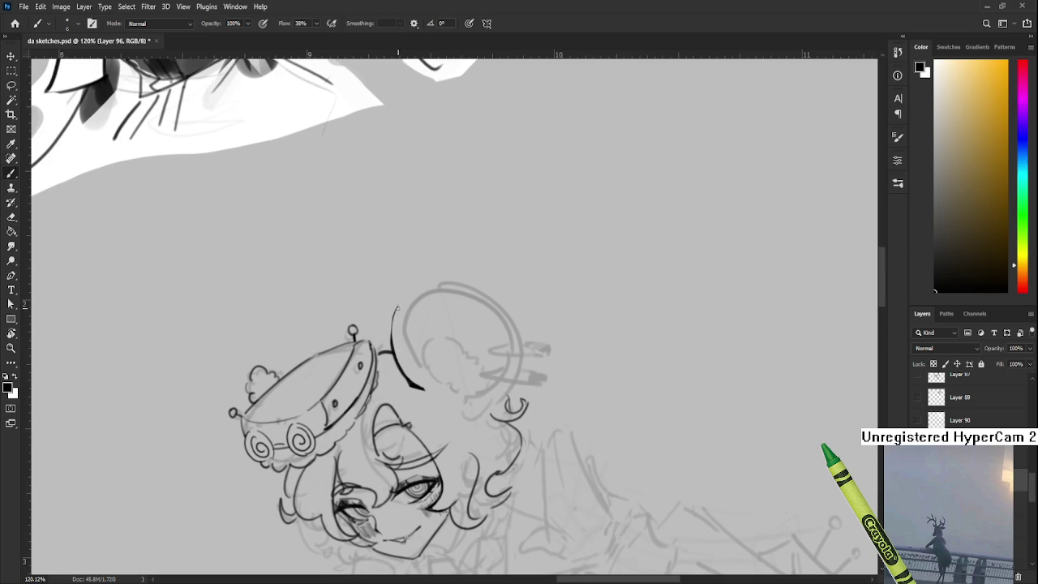
{"action": "key", "text": "e"}
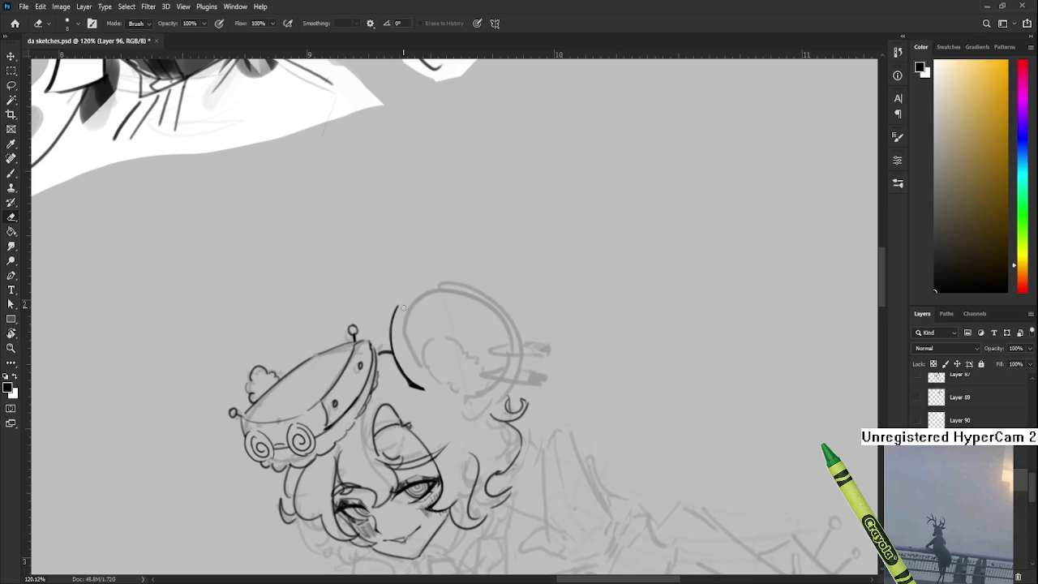
{"action": "key", "text": "r"}
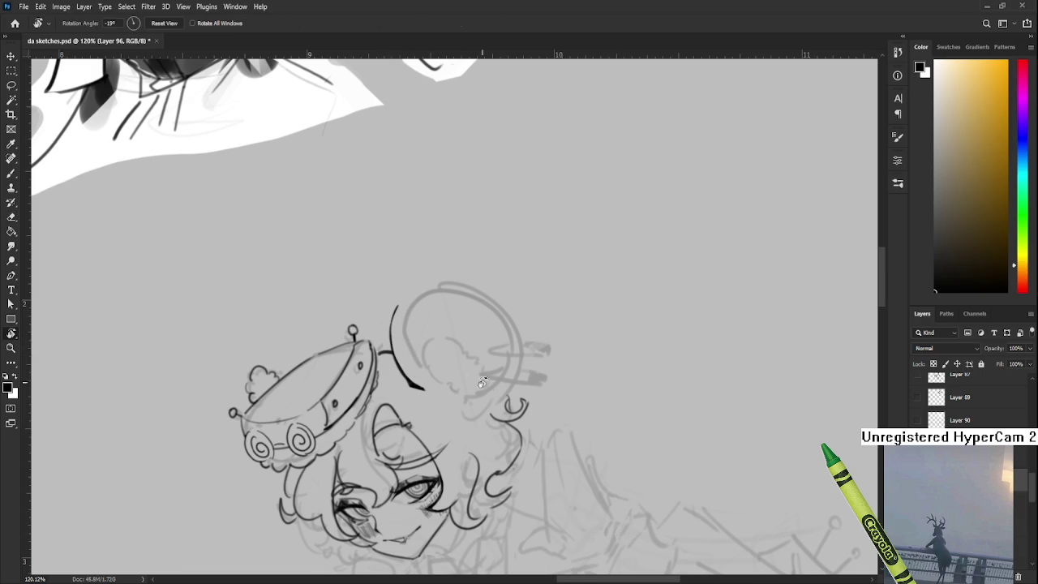
{"action": "left_click_drag", "start_coordinate": [398, 343], "coordinate": [426, 306]}
{"action": "mouse_move", "coordinate": [451, 386]}
{"action": "left_mouse_down"}
{"action": "mouse_move", "coordinate": [519, 377]}
{"action": "mouse_move", "coordinate": [486, 393]}
{"action": "left_mouse_up"}
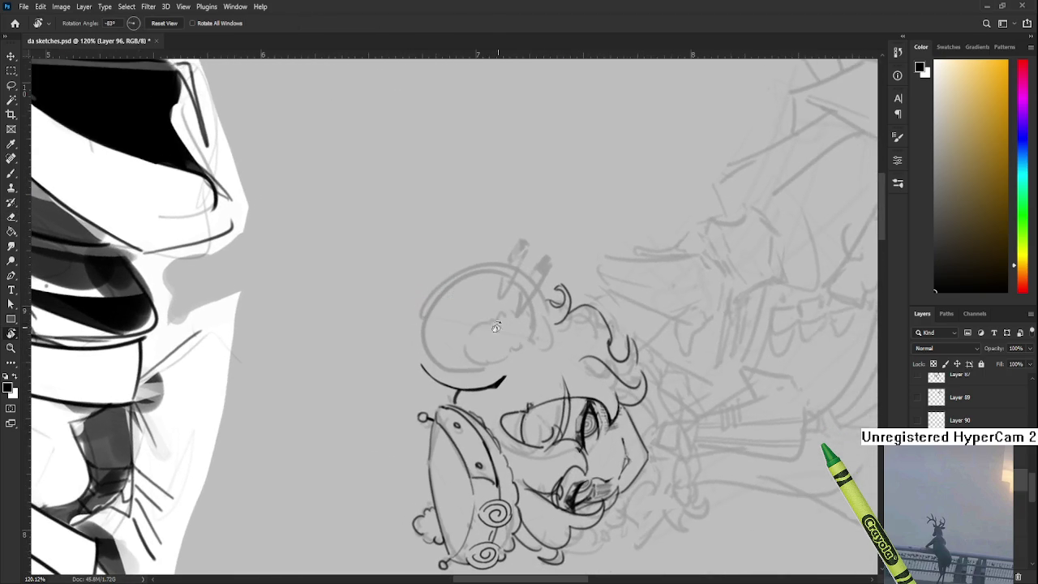
Step: Redraw the ear's edge arc until it extends further up the curve, then level the canvas
{"action": "key", "text": "b"}
{"action": "left_click_drag", "start_coordinate": [428, 299], "coordinate": [416, 368]}
{"action": "key", "text": "ctrl+z"}
{"action": "key", "text": "ctrl+z"}
{"action": "key", "text": "ctrl+z"}
{"action": "key", "text": "ctrl+z"}
{"action": "key", "text": "ctrl+z"}
{"action": "left_click_drag", "start_coordinate": [425, 306], "coordinate": [418, 369]}
{"action": "key", "text": "ctrl+z"}
{"action": "key", "text": "ctrl+z"}
{"action": "left_click_drag", "start_coordinate": [425, 303], "coordinate": [420, 369]}
{"action": "left_click_drag", "start_coordinate": [421, 314], "coordinate": [417, 369]}
{"action": "key", "text": "ctrl+z"}
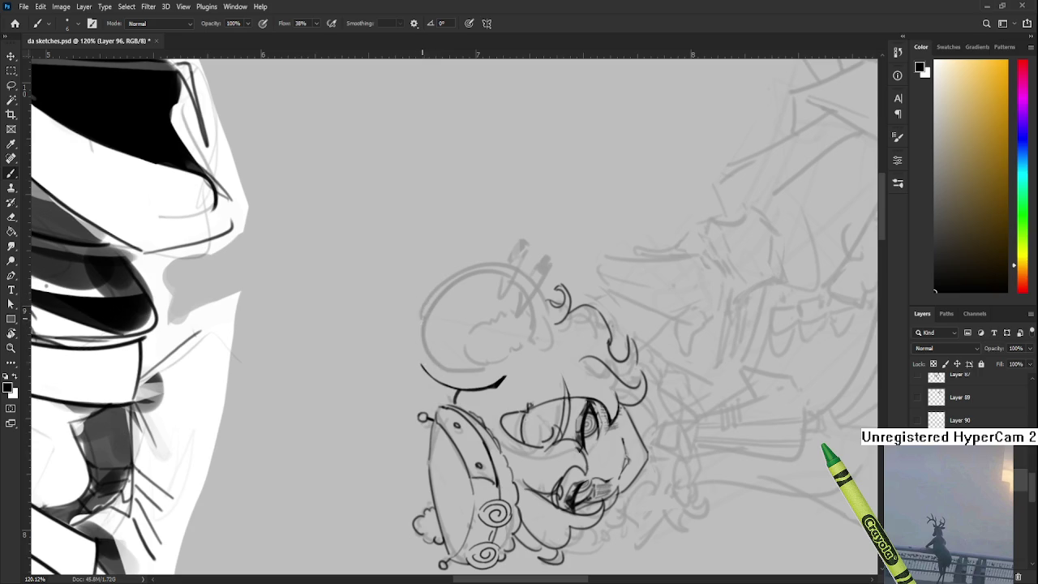
{"action": "left_click_drag", "start_coordinate": [423, 306], "coordinate": [417, 368]}
{"action": "key", "text": "ctrl+z"}
{"action": "key", "text": "ctrl+z"}
{"action": "left_click_drag", "start_coordinate": [426, 298], "coordinate": [417, 362]}
{"action": "key", "text": "ctrl+z"}
{"action": "left_click_drag", "start_coordinate": [424, 301], "coordinate": [416, 366]}
{"action": "key", "text": "ctrl+z"}
{"action": "left_click_drag", "start_coordinate": [423, 301], "coordinate": [417, 361]}
{"action": "key", "text": "ctrl+z"}
{"action": "left_click_drag", "start_coordinate": [427, 298], "coordinate": [415, 367]}
{"action": "key", "text": "ctrl+z"}
{"action": "left_click_drag", "start_coordinate": [430, 300], "coordinate": [418, 361]}
{"action": "key", "text": "ctrl+z"}
{"action": "key", "text": "r"}
{"action": "mouse_move", "coordinate": [427, 321]}
{"action": "left_mouse_down"}
{"action": "mouse_move", "coordinate": [520, 305]}
{"action": "mouse_move", "coordinate": [373, 376]}
{"action": "mouse_move", "coordinate": [434, 378]}
{"action": "mouse_move", "coordinate": [525, 360]}
{"action": "mouse_move", "coordinate": [519, 350]}
{"action": "left_mouse_up"}
Step: Draw L-shaped graph axes and a rising line in the empty space above the sketch
{"action": "key", "text": "b"}
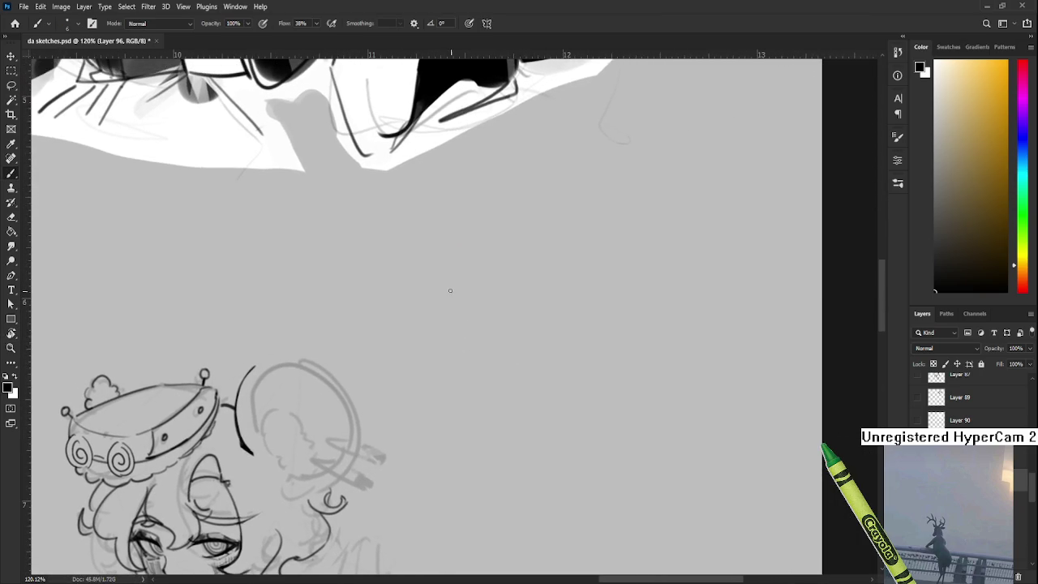
{"action": "mouse_move", "coordinate": [456, 236]}
{"action": "left_mouse_down"}
{"action": "mouse_move", "coordinate": [456, 387]}
{"action": "mouse_move", "coordinate": [734, 373]}
{"action": "left_mouse_up"}
{"action": "key", "text": "r"}
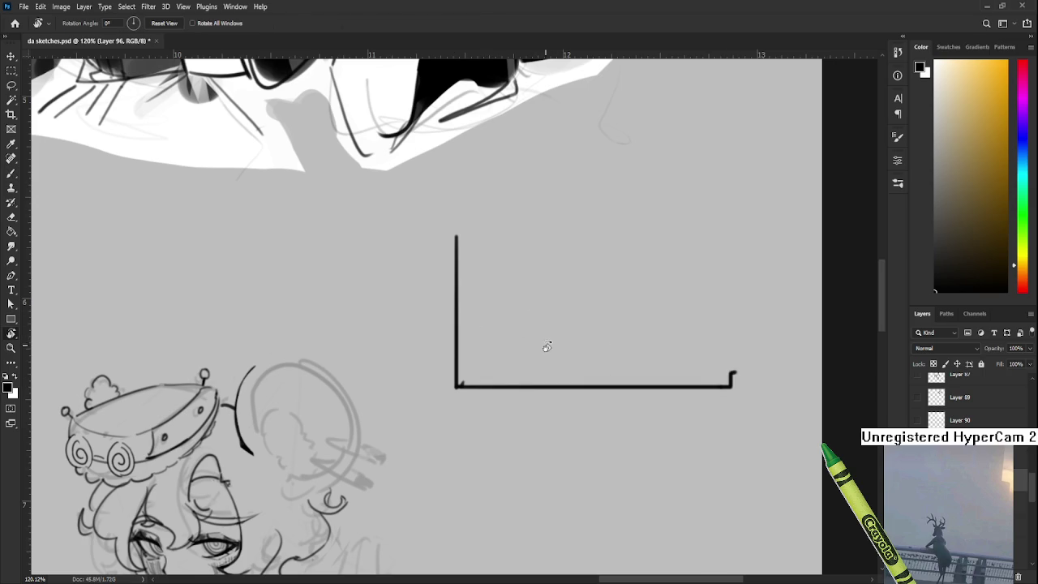
{"action": "left_click_drag", "start_coordinate": [547, 329], "coordinate": [492, 335]}
{"action": "key", "text": "b"}
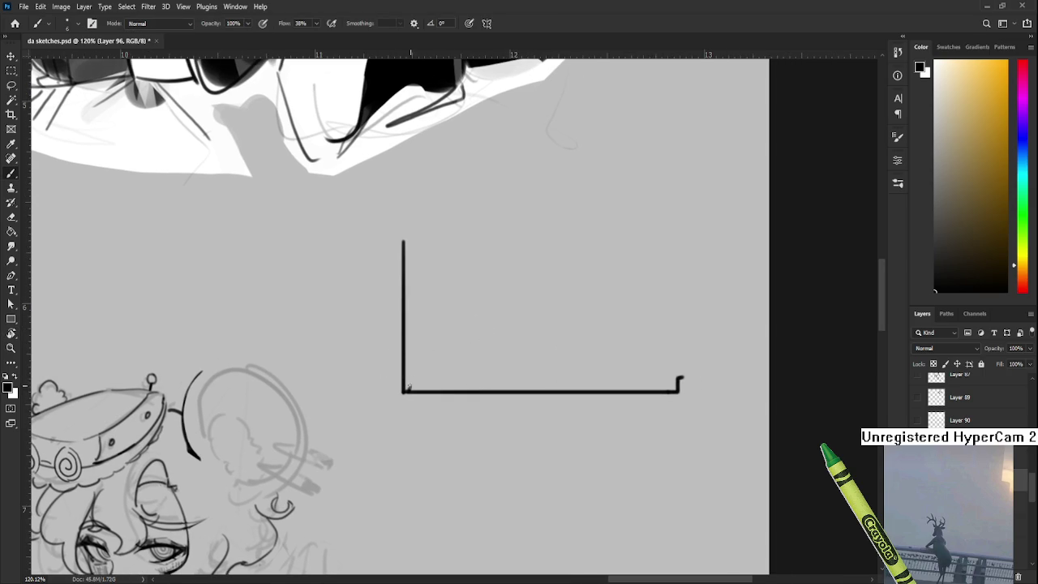
{"action": "key", "text": "ctrl+z"}
{"action": "mouse_move", "coordinate": [406, 384]}
{"action": "left_mouse_down"}
{"action": "mouse_move", "coordinate": [455, 306]}
{"action": "mouse_move", "coordinate": [510, 305]}
{"action": "mouse_move", "coordinate": [549, 260]}
{"action": "mouse_move", "coordinate": [643, 245]}
{"action": "left_mouse_up"}
{"action": "key", "text": "ctrl+z"}
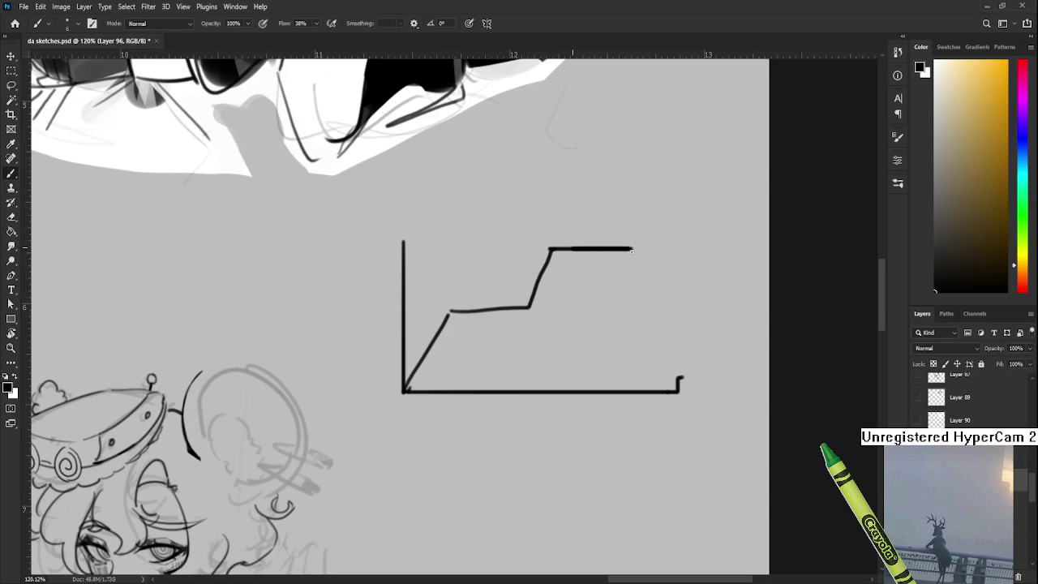
Step: Add a jagged second line, thicken the graph's top line, and lasso the doodle
{"action": "scroll", "coordinate": [538, 306], "scroll_direction": "right", "scroll_amount": 2}
{"action": "mouse_move", "coordinate": [358, 387]}
{"action": "left_mouse_down"}
{"action": "mouse_move", "coordinate": [455, 365]}
{"action": "mouse_move", "coordinate": [537, 248]}
{"action": "left_mouse_up"}
{"action": "key", "text": "ctrl+z"}
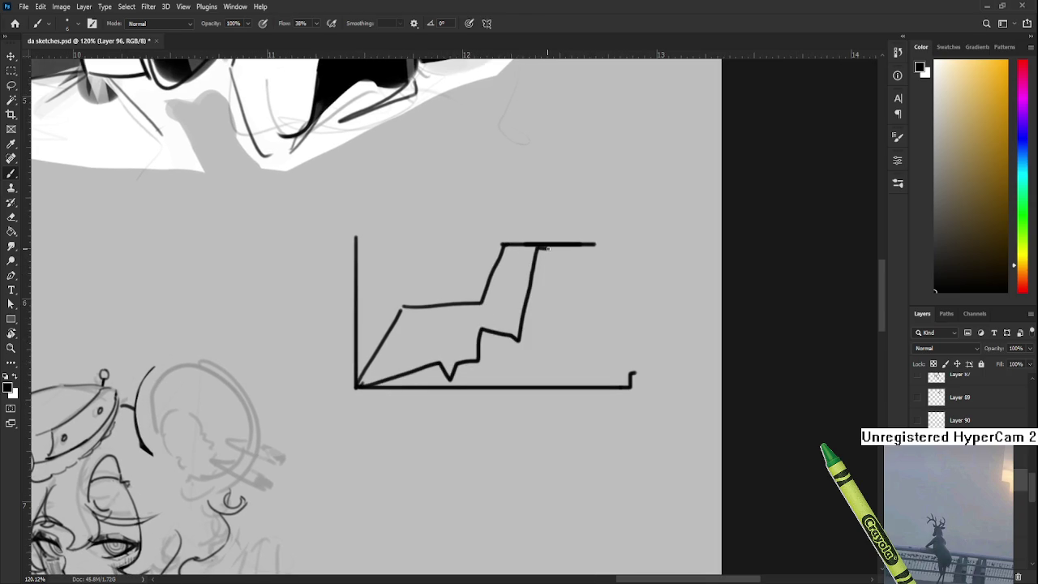
{"action": "left_click_drag", "start_coordinate": [548, 247], "coordinate": [606, 244]}
{"action": "left_click_drag", "start_coordinate": [605, 296], "coordinate": [562, 307]}
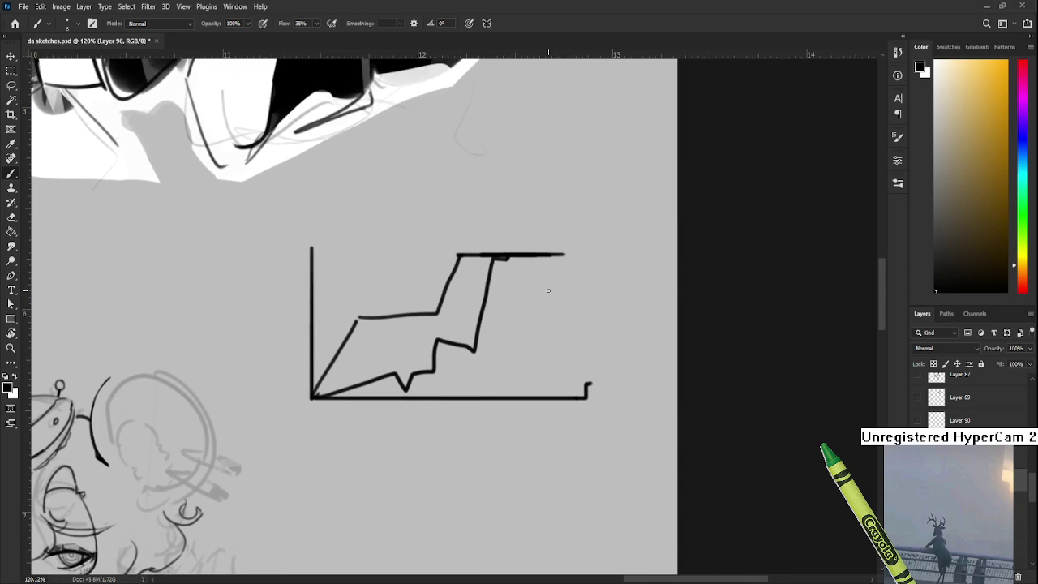
{"action": "scroll", "coordinate": [549, 290], "scroll_direction": "down", "scroll_amount": 3}
{"action": "scroll", "coordinate": [568, 284], "scroll_direction": "down", "scroll_amount": 1}
{"action": "scroll", "coordinate": [626, 274], "scroll_direction": "up", "scroll_amount": 3}
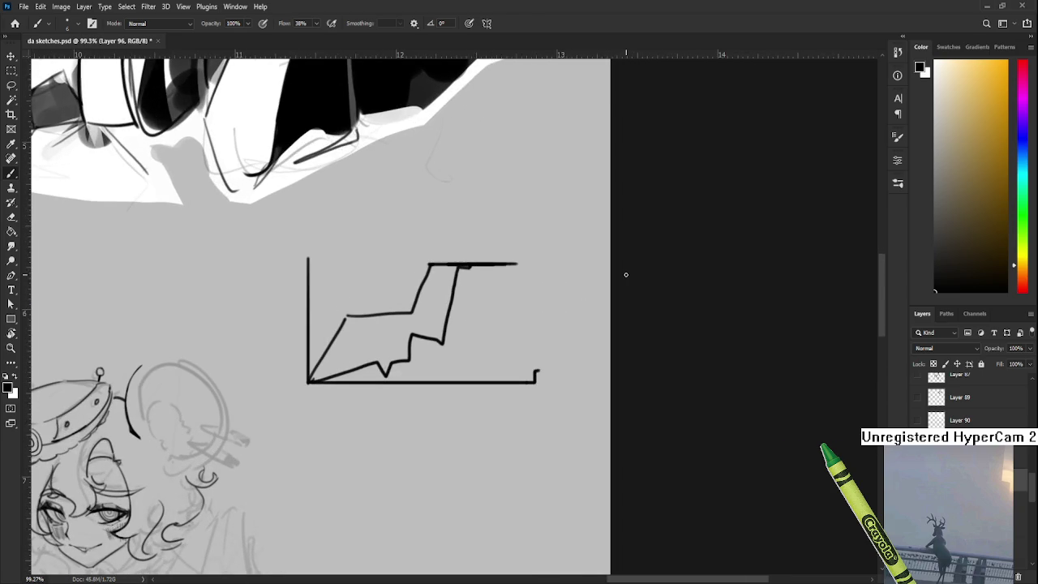
{"action": "mouse_move", "coordinate": [503, 327]}
{"action": "left_mouse_down"}
{"action": "mouse_move", "coordinate": [528, 336]}
{"action": "mouse_move", "coordinate": [541, 364]}
{"action": "left_mouse_up"}
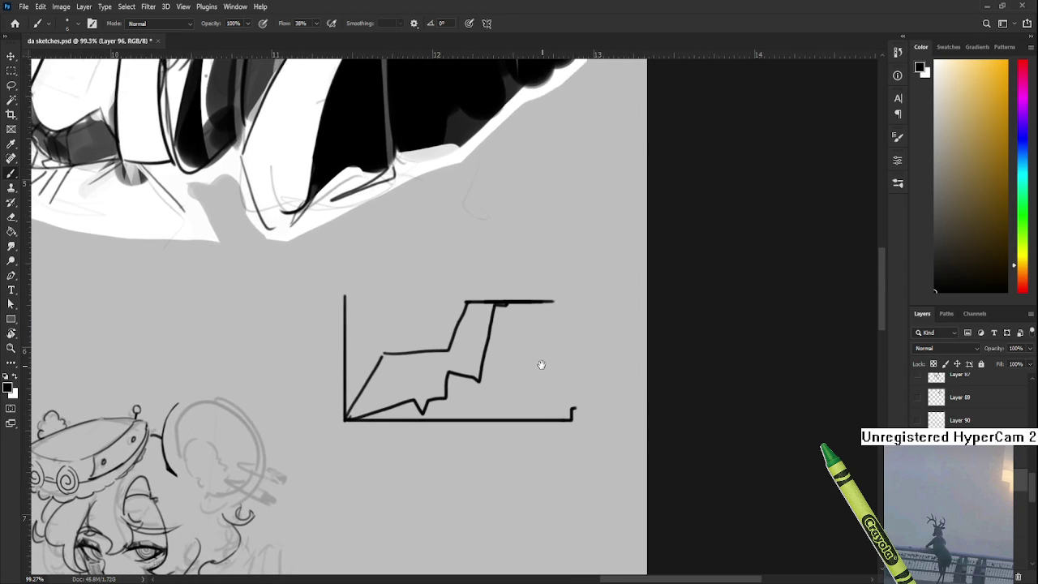
{"action": "key", "text": "l"}
{"action": "left_click_drag", "start_coordinate": [370, 257], "coordinate": [545, 495]}
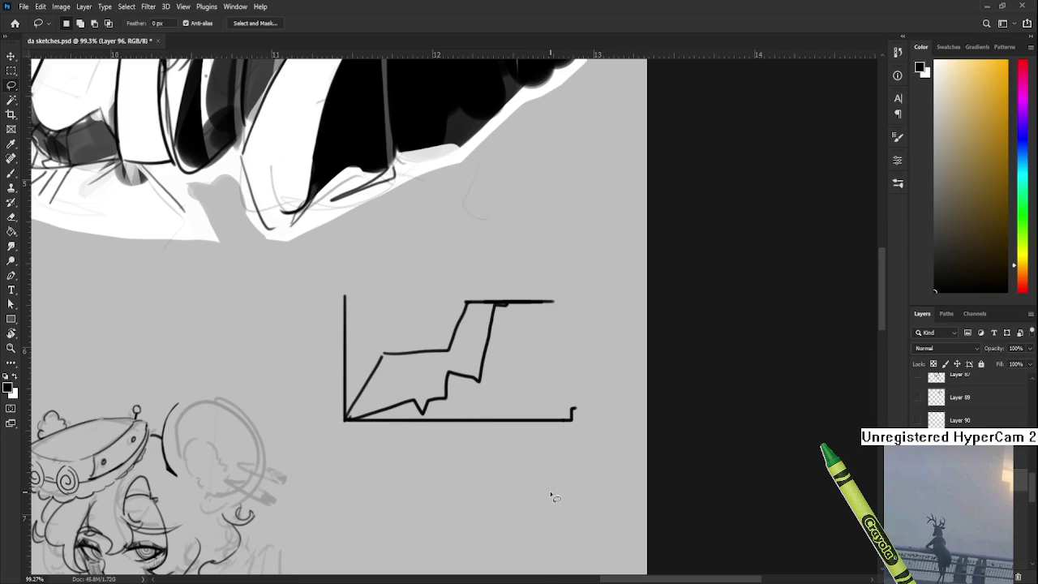
Step: Draw an arrow and a circle around its tail on the graph doodle
{"action": "left_click_drag", "start_coordinate": [491, 390], "coordinate": [486, 405]}
{"action": "key", "text": "b"}
{"action": "mouse_move", "coordinate": [538, 302]}
{"action": "left_mouse_down"}
{"action": "mouse_move", "coordinate": [573, 282]}
{"action": "mouse_move", "coordinate": [519, 306]}
{"action": "mouse_move", "coordinate": [547, 333]}
{"action": "mouse_move", "coordinate": [571, 297]}
{"action": "mouse_move", "coordinate": [513, 318]}
{"action": "mouse_move", "coordinate": [577, 297]}
{"action": "mouse_move", "coordinate": [573, 282]}
{"action": "left_mouse_up"}
{"action": "key", "text": "ctrl+z"}
{"action": "key", "text": "ctrl+z"}
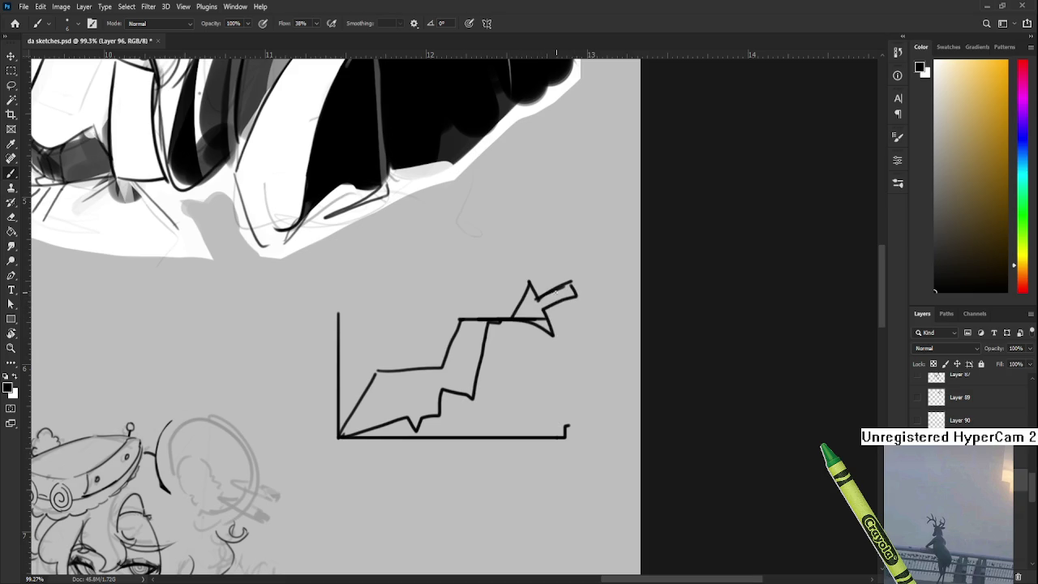
{"action": "left_click_drag", "start_coordinate": [516, 311], "coordinate": [490, 370]}
{"action": "key", "text": "ctrl+z"}
{"action": "mouse_move", "coordinate": [487, 311]}
{"action": "left_mouse_down"}
{"action": "mouse_move", "coordinate": [496, 364]}
{"action": "mouse_move", "coordinate": [506, 346]}
{"action": "mouse_move", "coordinate": [508, 357]}
{"action": "mouse_move", "coordinate": [490, 341]}
{"action": "left_mouse_up"}
{"action": "key", "text": "ctrl+z"}
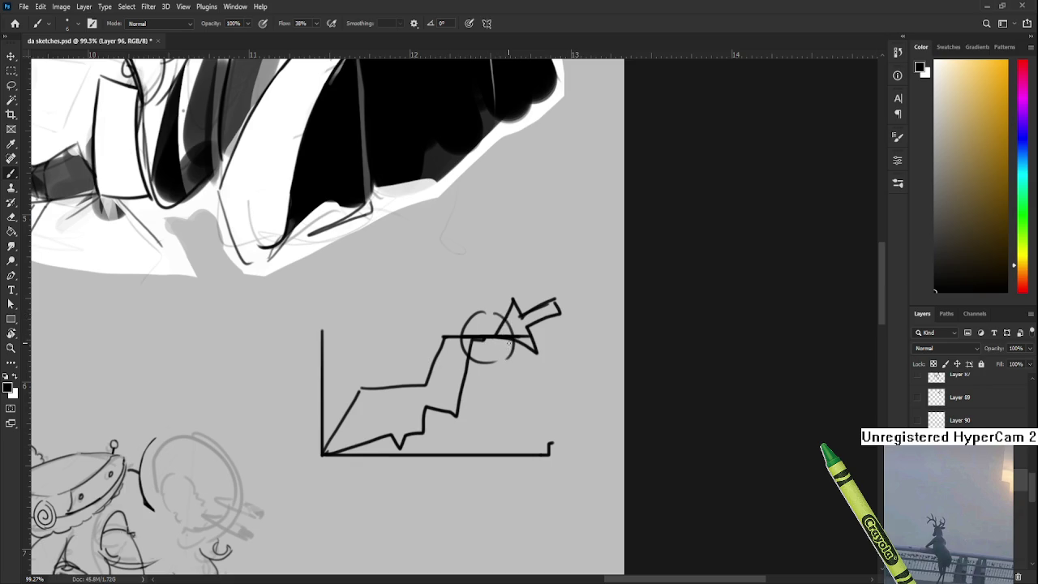
Step: Lasso the whole graph doodle, delete it, and zoom back in to 120%
{"action": "scroll", "coordinate": [503, 323], "scroll_direction": "down", "scroll_amount": 3}
{"action": "key", "text": "l"}
{"action": "left_click_drag", "start_coordinate": [387, 300], "coordinate": [505, 273]}
{"action": "key", "text": "Delete"}
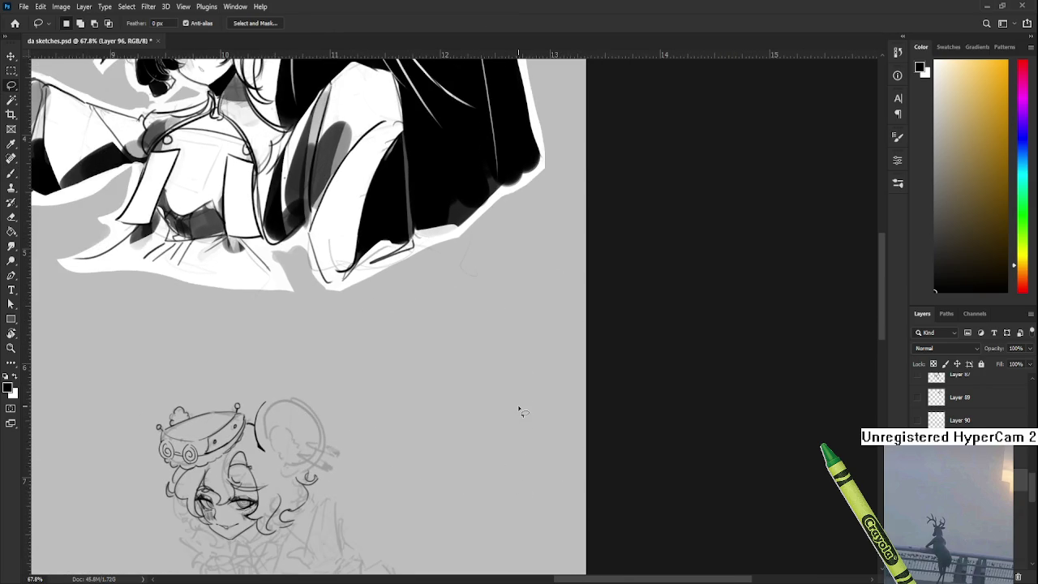
{"action": "scroll", "coordinate": [403, 433], "scroll_direction": "up", "scroll_amount": 2}
{"action": "scroll", "coordinate": [403, 405], "scroll_direction": "up", "scroll_amount": 1}
{"action": "scroll", "coordinate": [403, 384], "scroll_direction": "up", "scroll_amount": 1}
{"action": "key", "text": "e"}
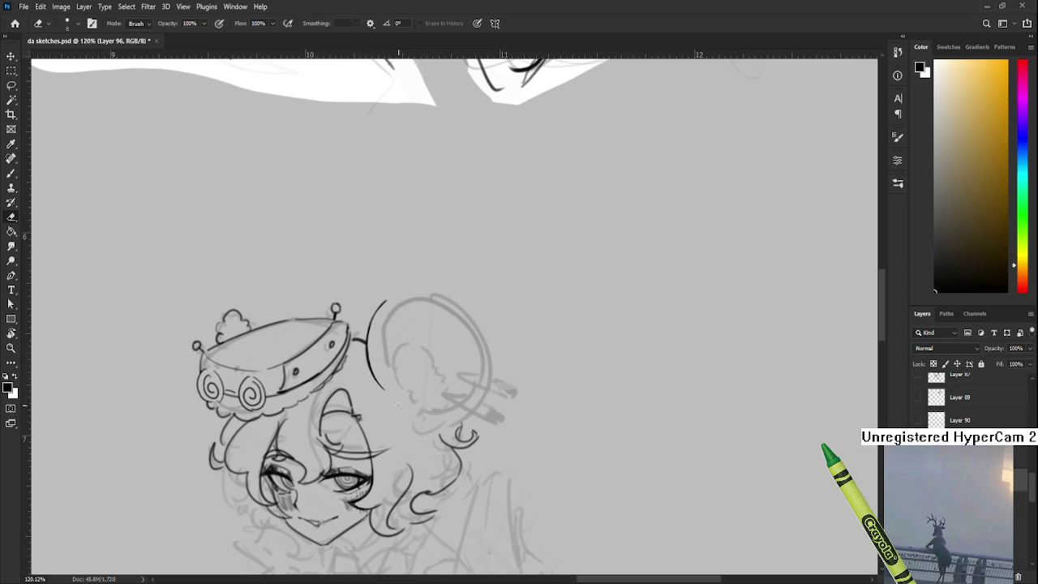
Step: Turn the view nearly upright around the ear and brush a first stroke along its left edge
{"action": "key", "text": "r"}
{"action": "left_click_drag", "start_coordinate": [387, 377], "coordinate": [395, 316]}
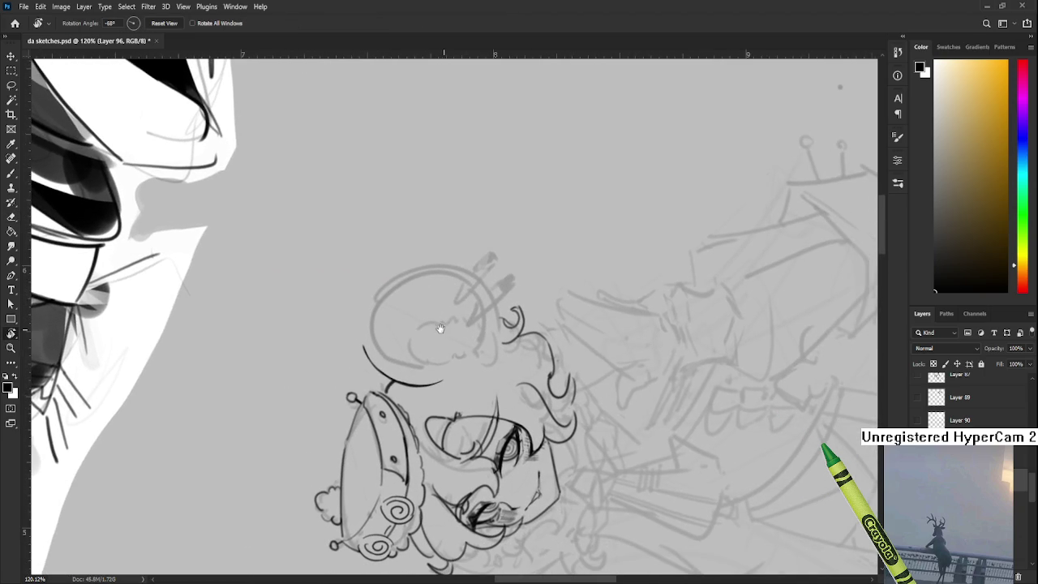
{"action": "scroll", "coordinate": [438, 324], "scroll_direction": "down", "scroll_amount": 1}
{"action": "mouse_move", "coordinate": [544, 323]}
{"action": "left_mouse_down"}
{"action": "mouse_move", "coordinate": [463, 369]}
{"action": "mouse_move", "coordinate": [471, 367]}
{"action": "mouse_move", "coordinate": [431, 302]}
{"action": "left_mouse_up"}
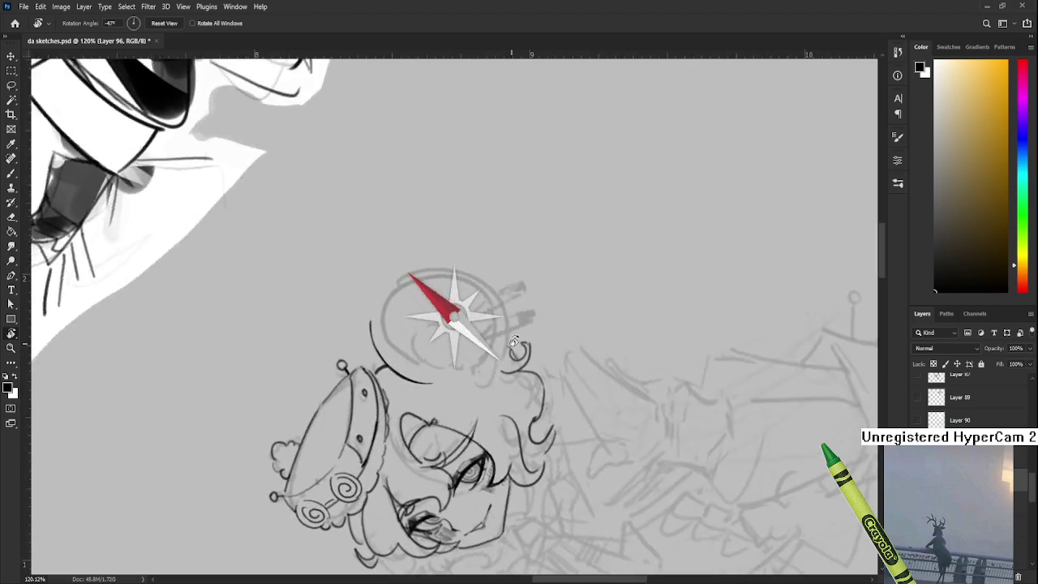
{"action": "key", "text": "b"}
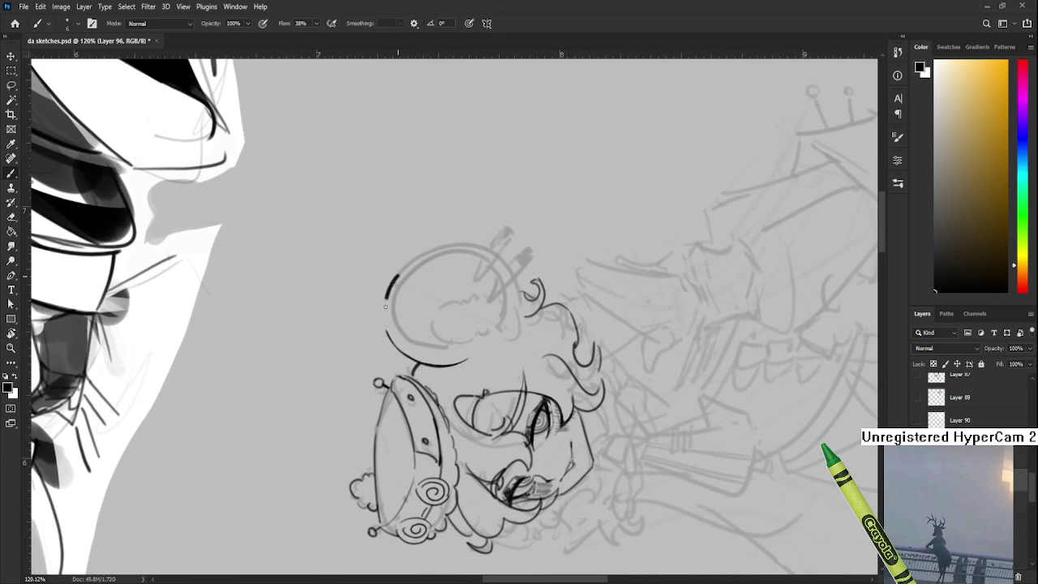
{"action": "left_click_drag", "start_coordinate": [398, 272], "coordinate": [394, 341]}
{"action": "key", "text": "ctrl+z"}
{"action": "left_click_drag", "start_coordinate": [398, 274], "coordinate": [391, 345]}
Step: Redraw the ear's left arc repeatedly until a longer bold curve runs from its top toward the crown
{"action": "key", "text": "ctrl+z"}
{"action": "mouse_move", "coordinate": [400, 272]}
{"action": "left_mouse_down"}
{"action": "mouse_move", "coordinate": [393, 346]}
{"action": "mouse_move", "coordinate": [385, 314]}
{"action": "left_mouse_up"}
{"action": "key", "text": "ctrl+z"}
{"action": "key", "text": "ctrl+z"}
{"action": "key", "text": "ctrl+z"}
{"action": "key", "text": "ctrl+z"}
{"action": "mouse_move", "coordinate": [399, 273]}
{"action": "left_mouse_down"}
{"action": "mouse_move", "coordinate": [393, 344]}
{"action": "mouse_move", "coordinate": [383, 338]}
{"action": "left_mouse_up"}
{"action": "key", "text": "ctrl+z"}
{"action": "key", "text": "ctrl+z"}
{"action": "key", "text": "ctrl+z"}
{"action": "key", "text": "ctrl+z"}
{"action": "left_click_drag", "start_coordinate": [399, 272], "coordinate": [382, 337]}
{"action": "key", "text": "ctrl+z"}
{"action": "key", "text": "ctrl+z"}
{"action": "key", "text": "ctrl+z"}
{"action": "left_click_drag", "start_coordinate": [400, 273], "coordinate": [383, 338]}
{"action": "key", "text": "ctrl+z"}
{"action": "key", "text": "ctrl+z"}
{"action": "mouse_move", "coordinate": [399, 272]}
{"action": "left_mouse_down"}
{"action": "mouse_move", "coordinate": [383, 337]}
{"action": "mouse_move", "coordinate": [385, 314]}
{"action": "left_mouse_up"}
{"action": "key", "text": "ctrl+z"}
{"action": "left_click_drag", "start_coordinate": [399, 271], "coordinate": [383, 336]}
{"action": "key", "text": "ctrl+z"}
{"action": "key", "text": "ctrl+z"}
{"action": "left_click_drag", "start_coordinate": [399, 274], "coordinate": [383, 338]}
{"action": "key", "text": "ctrl+z"}
{"action": "left_click_drag", "start_coordinate": [404, 266], "coordinate": [383, 335]}
{"action": "key", "text": "ctrl+z"}
{"action": "key", "text": "ctrl+z"}
{"action": "left_click_drag", "start_coordinate": [404, 269], "coordinate": [383, 338]}
{"action": "key", "text": "ctrl+z"}
{"action": "key", "text": "ctrl+z"}
{"action": "mouse_move", "coordinate": [404, 268]}
{"action": "left_mouse_down"}
{"action": "mouse_move", "coordinate": [383, 337]}
{"action": "mouse_move", "coordinate": [388, 285]}
{"action": "mouse_move", "coordinate": [383, 336]}
{"action": "left_mouse_up"}
{"action": "key", "text": "ctrl+z"}
{"action": "key", "text": "ctrl+z"}
{"action": "key", "text": "ctrl+z"}
{"action": "left_click_drag", "start_coordinate": [401, 269], "coordinate": [385, 332]}
{"action": "key", "text": "ctrl+z"}
{"action": "key", "text": "ctrl+z"}
{"action": "mouse_move", "coordinate": [399, 272]}
{"action": "left_mouse_down"}
{"action": "mouse_move", "coordinate": [385, 300]}
{"action": "mouse_move", "coordinate": [385, 341]}
{"action": "left_mouse_up"}
{"action": "key", "text": "ctrl+z"}
{"action": "key", "text": "ctrl+z"}
{"action": "key", "text": "ctrl+z"}
{"action": "left_click_drag", "start_coordinate": [400, 268], "coordinate": [385, 337]}
{"action": "key", "text": "ctrl+z"}
{"action": "key", "text": "ctrl+z"}
{"action": "left_click_drag", "start_coordinate": [399, 269], "coordinate": [381, 342]}
{"action": "key", "text": "ctrl+z"}
{"action": "left_click_drag", "start_coordinate": [401, 269], "coordinate": [383, 328]}
{"action": "key", "text": "ctrl+z"}
{"action": "key", "text": "ctrl+z"}
Step: Keep retrying the bold stroke along the ear's left outline until it sits cleanly
{"action": "mouse_move", "coordinate": [401, 268]}
{"action": "left_mouse_down"}
{"action": "mouse_move", "coordinate": [381, 336]}
{"action": "mouse_move", "coordinate": [406, 347]}
{"action": "mouse_move", "coordinate": [383, 324]}
{"action": "left_mouse_up"}
{"action": "key", "text": "ctrl+z"}
{"action": "mouse_move", "coordinate": [400, 269]}
{"action": "left_mouse_down"}
{"action": "mouse_move", "coordinate": [383, 335]}
{"action": "mouse_move", "coordinate": [385, 325]}
{"action": "left_mouse_up"}
{"action": "key", "text": "ctrl+z"}
{"action": "key", "text": "ctrl+z"}
{"action": "left_click_drag", "start_coordinate": [400, 271], "coordinate": [383, 334]}
{"action": "key", "text": "ctrl+z"}
{"action": "key", "text": "ctrl+z"}
{"action": "key", "text": "ctrl+z"}
{"action": "left_click_drag", "start_coordinate": [401, 269], "coordinate": [383, 340]}
{"action": "key", "text": "ctrl+z"}
{"action": "key", "text": "ctrl+z"}
{"action": "left_click_drag", "start_coordinate": [401, 271], "coordinate": [390, 335]}
{"action": "key", "text": "ctrl+z"}
{"action": "key", "text": "ctrl+z"}
{"action": "key", "text": "ctrl+z"}
{"action": "left_click_drag", "start_coordinate": [401, 270], "coordinate": [383, 336]}
{"action": "key", "text": "ctrl+z"}
{"action": "left_click_drag", "start_coordinate": [401, 271], "coordinate": [383, 336]}
{"action": "key", "text": "ctrl+z"}
{"action": "key", "text": "ctrl+z"}
{"action": "left_click_drag", "start_coordinate": [400, 270], "coordinate": [383, 342]}
{"action": "key", "text": "ctrl+z"}
{"action": "key", "text": "ctrl+z"}
{"action": "mouse_move", "coordinate": [400, 270]}
{"action": "left_mouse_down"}
{"action": "mouse_move", "coordinate": [381, 343]}
{"action": "mouse_move", "coordinate": [385, 332]}
{"action": "left_mouse_up"}
{"action": "key", "text": "ctrl+z"}
{"action": "key", "text": "ctrl+z"}
{"action": "left_click_drag", "start_coordinate": [401, 269], "coordinate": [381, 344]}
{"action": "key", "text": "ctrl+z"}
{"action": "key", "text": "ctrl+z"}
{"action": "left_click_drag", "start_coordinate": [401, 270], "coordinate": [383, 339]}
{"action": "key", "text": "ctrl+z"}
{"action": "key", "text": "ctrl+z"}
{"action": "left_click_drag", "start_coordinate": [400, 269], "coordinate": [385, 337]}
{"action": "key", "text": "ctrl+z"}
{"action": "key", "text": "ctrl+z"}
{"action": "key", "text": "ctrl+z"}
{"action": "mouse_move", "coordinate": [400, 270]}
{"action": "left_mouse_down"}
{"action": "mouse_move", "coordinate": [402, 338]}
{"action": "mouse_move", "coordinate": [383, 335]}
{"action": "left_mouse_up"}
{"action": "key", "text": "ctrl+z"}
{"action": "key", "text": "ctrl+z"}
{"action": "key", "text": "ctrl+z"}
{"action": "mouse_move", "coordinate": [400, 267]}
{"action": "left_mouse_down"}
{"action": "mouse_move", "coordinate": [381, 343]}
{"action": "mouse_move", "coordinate": [386, 297]}
{"action": "mouse_move", "coordinate": [383, 339]}
{"action": "mouse_move", "coordinate": [386, 297]}
{"action": "mouse_move", "coordinate": [383, 321]}
{"action": "left_mouse_up"}
{"action": "key", "text": "ctrl+z"}
{"action": "key", "text": "ctrl+z"}
{"action": "key", "text": "ctrl+z"}
{"action": "key", "text": "ctrl+z"}
{"action": "key", "text": "ctrl+z"}
Step: Ink the ear's left side and fill the gaps in its outline
{"action": "left_click_drag", "start_coordinate": [401, 266], "coordinate": [385, 336]}
{"action": "left_click_drag", "start_coordinate": [401, 269], "coordinate": [383, 338]}
{"action": "key", "text": "ctrl+z"}
{"action": "left_click_drag", "start_coordinate": [401, 269], "coordinate": [381, 342]}
{"action": "key", "text": "ctrl+z"}
{"action": "key", "text": "ctrl+z"}
{"action": "key", "text": "ctrl+z"}
{"action": "key", "text": "ctrl+z"}
{"action": "left_click_drag", "start_coordinate": [403, 269], "coordinate": [383, 339]}
{"action": "key", "text": "ctrl+z"}
{"action": "key", "text": "ctrl+z"}
{"action": "key", "text": "ctrl+z"}
{"action": "left_click_drag", "start_coordinate": [402, 268], "coordinate": [386, 340]}
Step: Erase and lighten the ear's upper-left arc, then turn the view back toward upright
{"action": "key", "text": "r"}
{"action": "mouse_move", "coordinate": [425, 269]}
{"action": "left_mouse_down"}
{"action": "mouse_move", "coordinate": [480, 317]}
{"action": "mouse_move", "coordinate": [392, 315]}
{"action": "left_mouse_up"}
{"action": "key", "text": "e"}
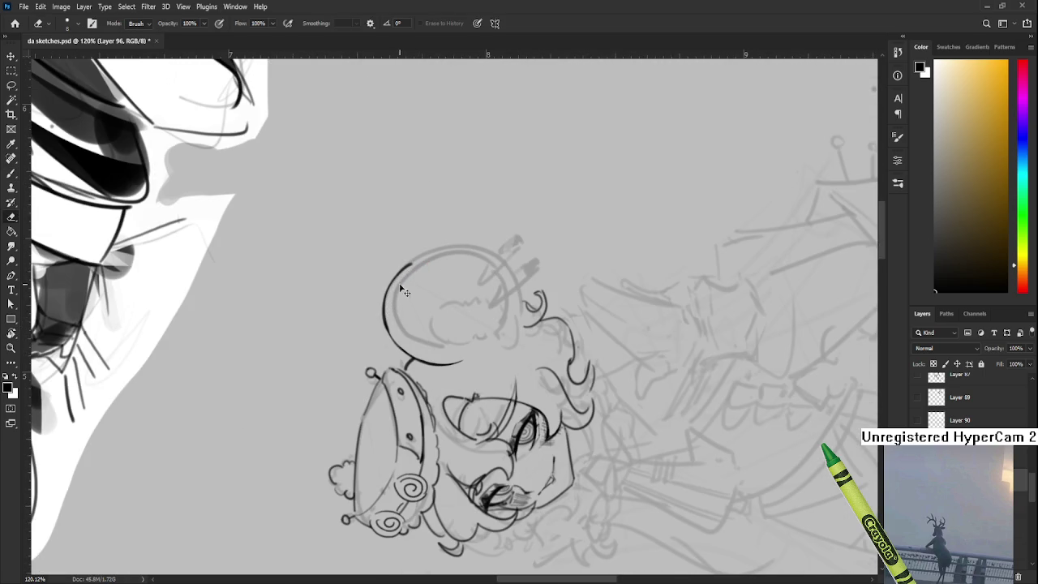
{"action": "left_click_drag", "start_coordinate": [403, 286], "coordinate": [426, 258]}
{"action": "key", "text": "r"}
{"action": "mouse_move", "coordinate": [498, 351]}
{"action": "left_mouse_down"}
{"action": "mouse_move", "coordinate": [522, 345]}
{"action": "mouse_move", "coordinate": [508, 347]}
{"action": "left_mouse_up"}
{"action": "key", "text": "e"}
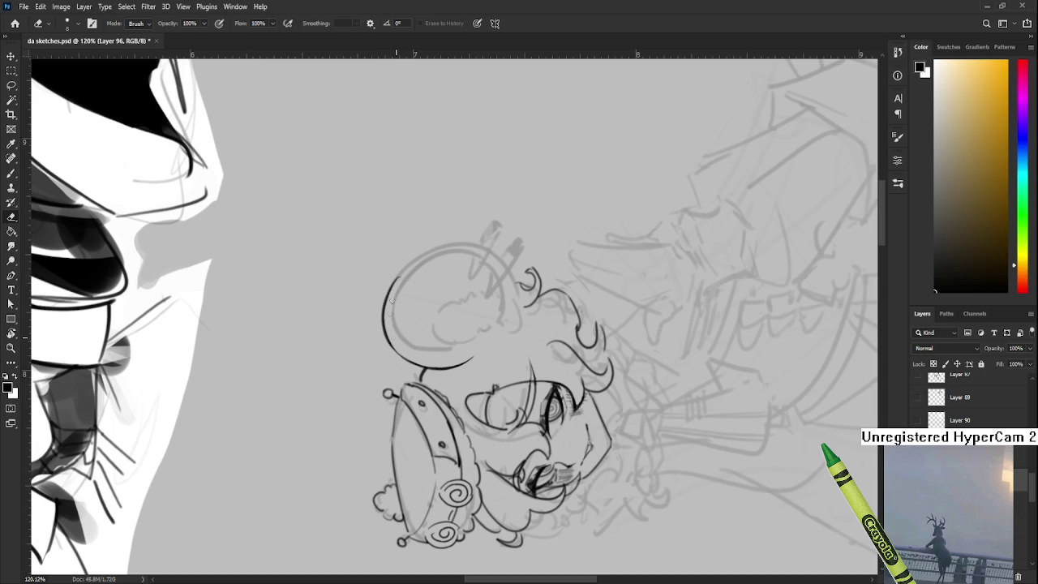
{"action": "mouse_move", "coordinate": [396, 301]}
{"action": "left_mouse_down"}
{"action": "mouse_move", "coordinate": [396, 334]}
{"action": "mouse_move", "coordinate": [477, 374]}
{"action": "mouse_move", "coordinate": [385, 282]}
{"action": "left_mouse_up"}
{"action": "key", "text": "r"}
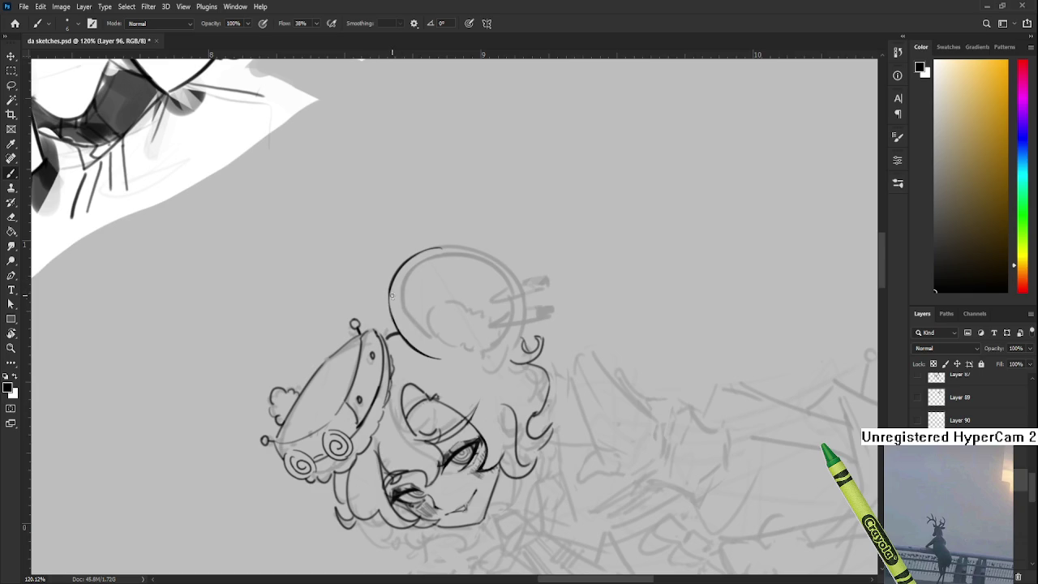
{"action": "key", "text": "r"}
{"action": "left_click_drag", "start_coordinate": [395, 321], "coordinate": [409, 321]}
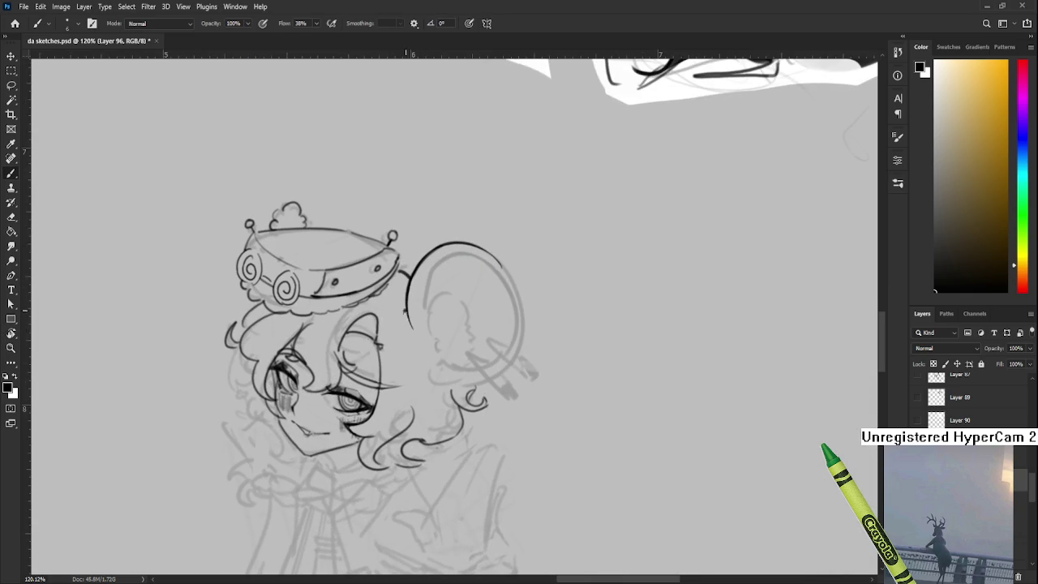
Step: Rotate the view around the ear to about -44° for inking its upper-left edge
{"action": "key", "text": "e"}
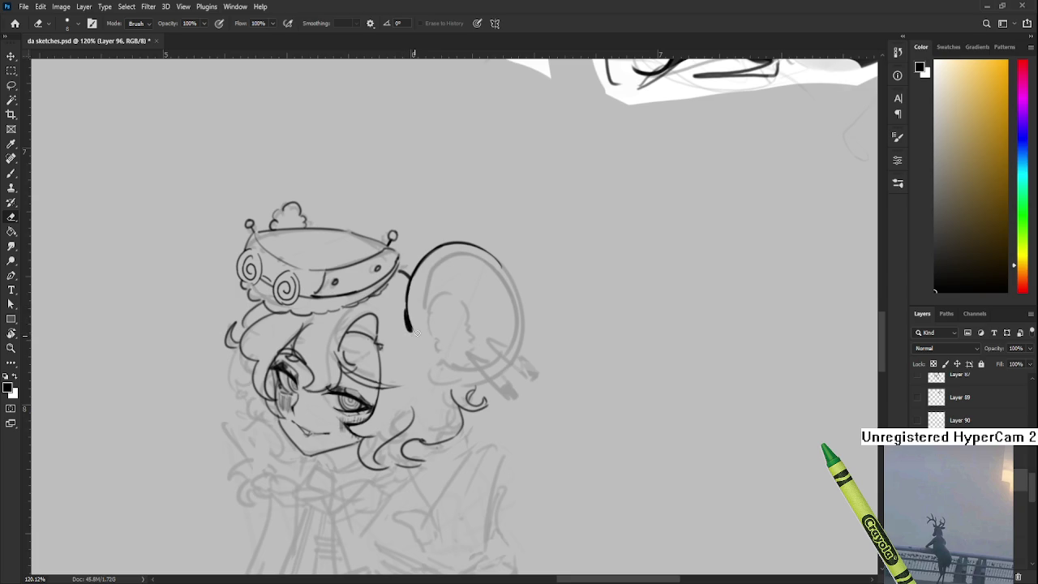
{"action": "key", "text": "b"}
{"action": "key", "text": "r"}
{"action": "mouse_move", "coordinate": [406, 310]}
{"action": "left_mouse_down"}
{"action": "mouse_move", "coordinate": [398, 292]}
{"action": "mouse_move", "coordinate": [391, 330]}
{"action": "left_mouse_up"}
{"action": "key", "text": "e"}
{"action": "key", "text": "r"}
{"action": "key", "text": "e"}
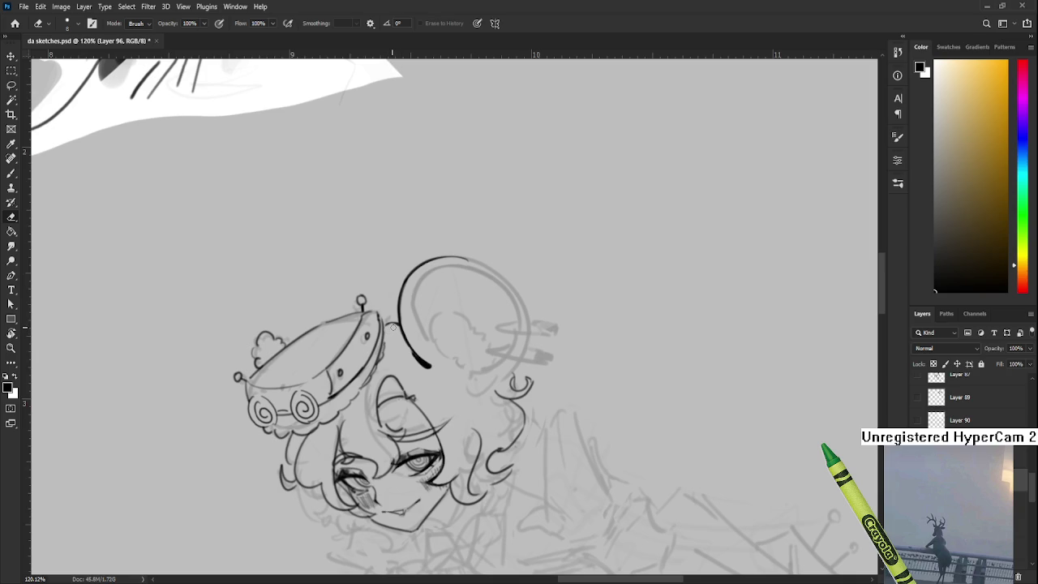
{"action": "key", "text": "r"}
{"action": "mouse_move", "coordinate": [495, 306]}
{"action": "left_mouse_down"}
{"action": "mouse_move", "coordinate": [424, 331]}
{"action": "mouse_move", "coordinate": [414, 308]}
{"action": "mouse_move", "coordinate": [474, 295]}
{"action": "left_mouse_up"}
{"action": "key", "text": "b"}
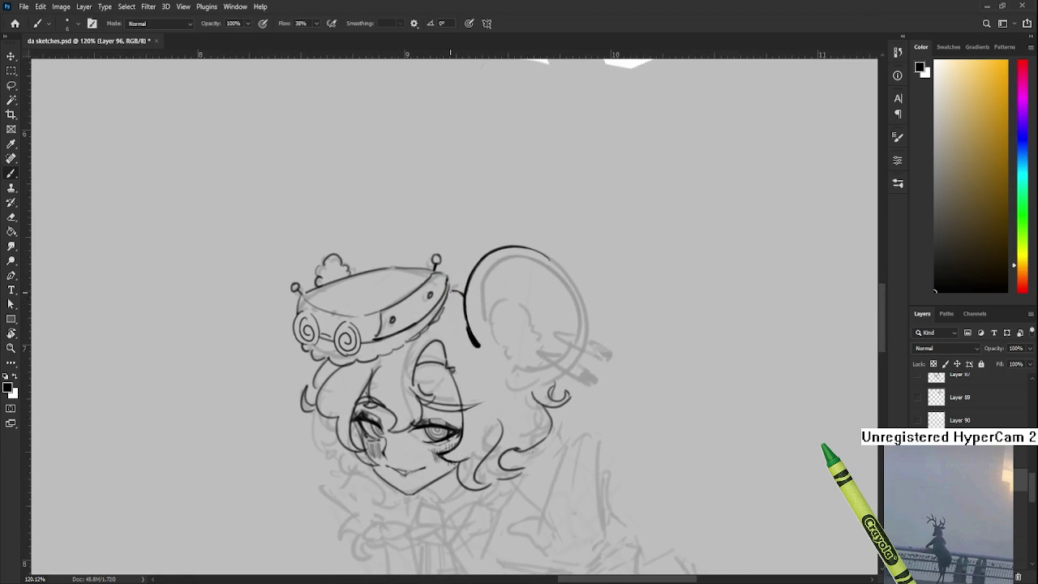
{"action": "key", "text": "e"}
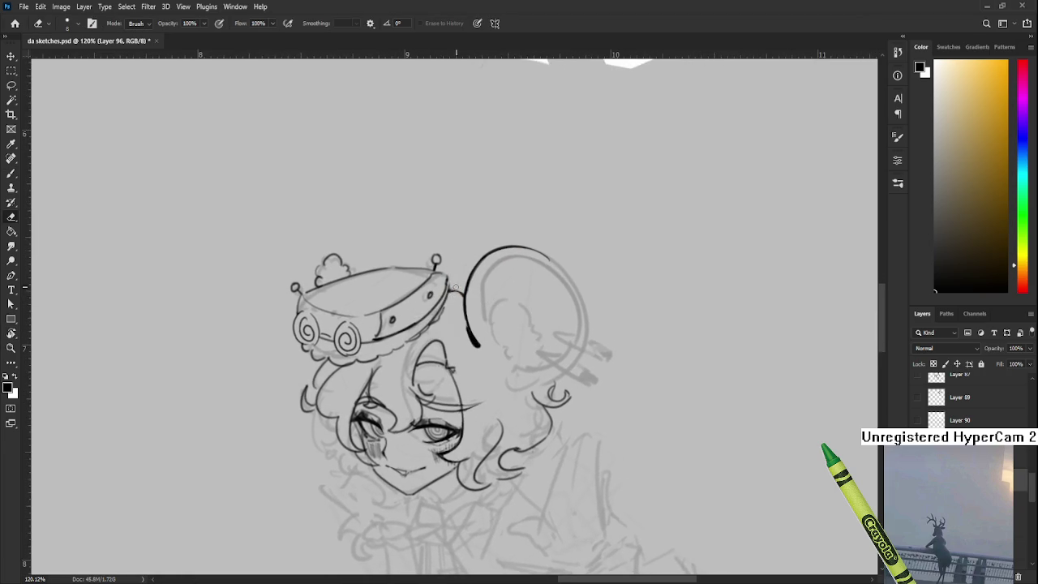
{"action": "key", "text": "r"}
{"action": "mouse_move", "coordinate": [466, 274]}
{"action": "left_mouse_down"}
{"action": "mouse_move", "coordinate": [544, 312]}
{"action": "mouse_move", "coordinate": [437, 314]}
{"action": "left_mouse_up"}
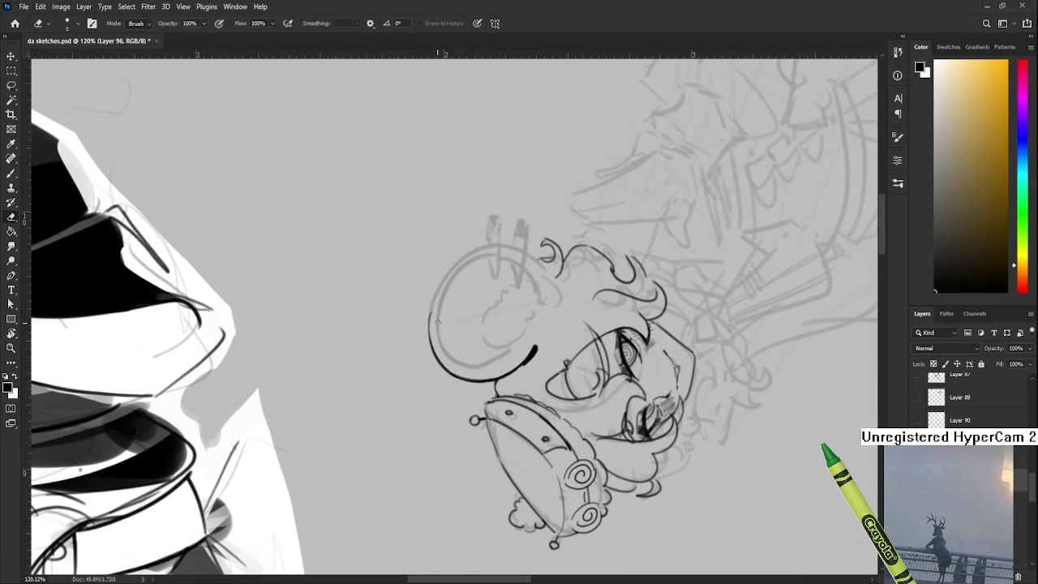
{"action": "key", "text": "b"}
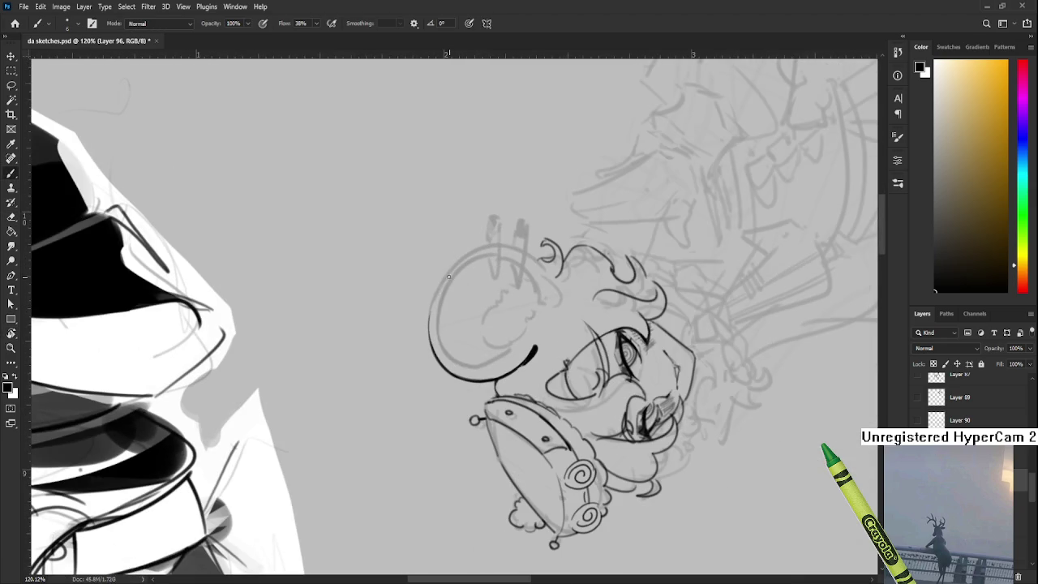
Step: Ink the ear's upper-left outline, redrawing the stroke until it sits right
{"action": "left_click_drag", "start_coordinate": [456, 264], "coordinate": [431, 328]}
{"action": "key", "text": "ctrl+z"}
{"action": "key", "text": "ctrl+z"}
{"action": "key", "text": "ctrl+z"}
{"action": "left_click_drag", "start_coordinate": [459, 261], "coordinate": [432, 324]}
{"action": "key", "text": "ctrl+z"}
{"action": "left_click_drag", "start_coordinate": [459, 258], "coordinate": [432, 328]}
{"action": "key", "text": "ctrl+z"}
{"action": "left_click_drag", "start_coordinate": [465, 256], "coordinate": [431, 326]}
{"action": "key", "text": "ctrl+z"}
{"action": "key", "text": "ctrl+z"}
{"action": "left_click_drag", "start_coordinate": [468, 246], "coordinate": [431, 324]}
{"action": "key", "text": "ctrl+z"}
{"action": "key", "text": "ctrl+z"}
{"action": "left_click_drag", "start_coordinate": [467, 252], "coordinate": [431, 321]}
{"action": "key", "text": "ctrl+z"}
{"action": "left_click_drag", "start_coordinate": [458, 258], "coordinate": [431, 323]}
{"action": "key", "text": "ctrl+z"}
Step: Carry the outline over the ear's top and partway down its right side
{"action": "key", "text": "ctrl+z"}
{"action": "left_click_drag", "start_coordinate": [466, 255], "coordinate": [431, 324]}
{"action": "key", "text": "ctrl+z"}
{"action": "key", "text": "ctrl+z"}
{"action": "left_click_drag", "start_coordinate": [464, 256], "coordinate": [431, 323]}
{"action": "key", "text": "ctrl+z"}
{"action": "left_click_drag", "start_coordinate": [465, 254], "coordinate": [431, 324]}
{"action": "key", "text": "ctrl+z"}
{"action": "mouse_move", "coordinate": [466, 254]}
{"action": "left_mouse_down"}
{"action": "mouse_move", "coordinate": [431, 323]}
{"action": "mouse_move", "coordinate": [485, 247]}
{"action": "left_mouse_up"}
{"action": "key", "text": "ctrl+z"}
{"action": "key", "text": "ctrl+z"}
{"action": "left_click_drag", "start_coordinate": [430, 323], "coordinate": [484, 248]}
{"action": "mouse_move", "coordinate": [568, 262]}
{"action": "left_mouse_down"}
{"action": "mouse_move", "coordinate": [535, 288]}
{"action": "mouse_move", "coordinate": [551, 342]}
{"action": "left_mouse_up"}
{"action": "key", "text": "ctrl+z"}
{"action": "left_click_drag", "start_coordinate": [525, 281], "coordinate": [552, 341]}
{"action": "key", "text": "ctrl+z"}
{"action": "key", "text": "ctrl+z"}
{"action": "left_click_drag", "start_coordinate": [521, 278], "coordinate": [553, 347]}
{"action": "key", "text": "ctrl+z"}
{"action": "key", "text": "ctrl+z"}
{"action": "left_click_drag", "start_coordinate": [521, 279], "coordinate": [553, 349]}
{"action": "key", "text": "ctrl+z"}
{"action": "left_click_drag", "start_coordinate": [528, 283], "coordinate": [554, 350]}
{"action": "key", "text": "ctrl+z"}
{"action": "left_click_drag", "start_coordinate": [527, 283], "coordinate": [554, 351]}
{"action": "key", "text": "r"}
{"action": "mouse_move", "coordinate": [605, 304]}
{"action": "left_mouse_down"}
{"action": "mouse_move", "coordinate": [430, 401]}
{"action": "mouse_move", "coordinate": [485, 362]}
{"action": "left_mouse_up"}
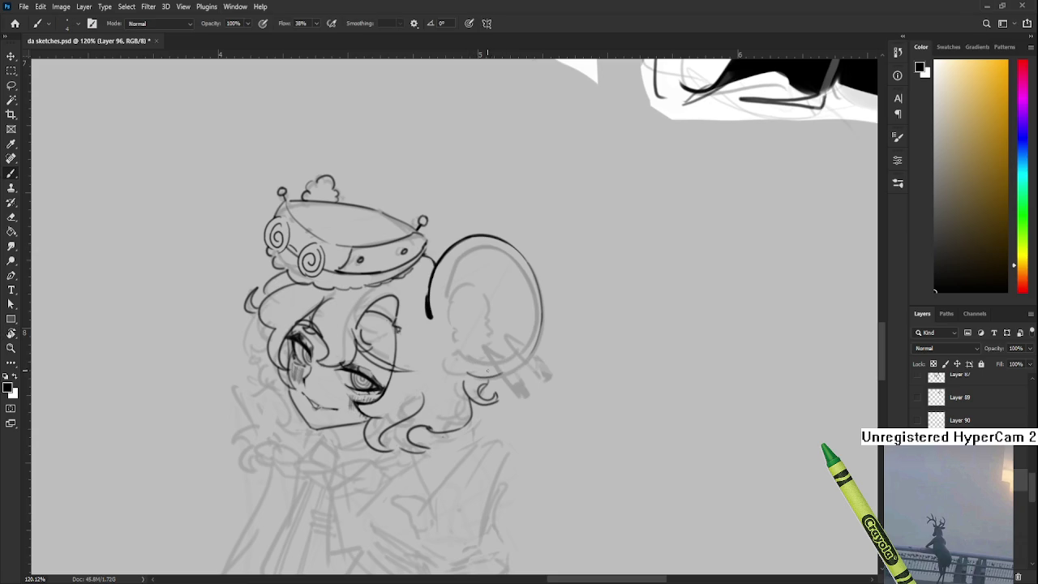
Step: Rotate the canvas around the head, discarding a trial hair-curl stroke below the ear
{"action": "key", "text": "r"}
{"action": "left_click_drag", "start_coordinate": [574, 333], "coordinate": [541, 366]}
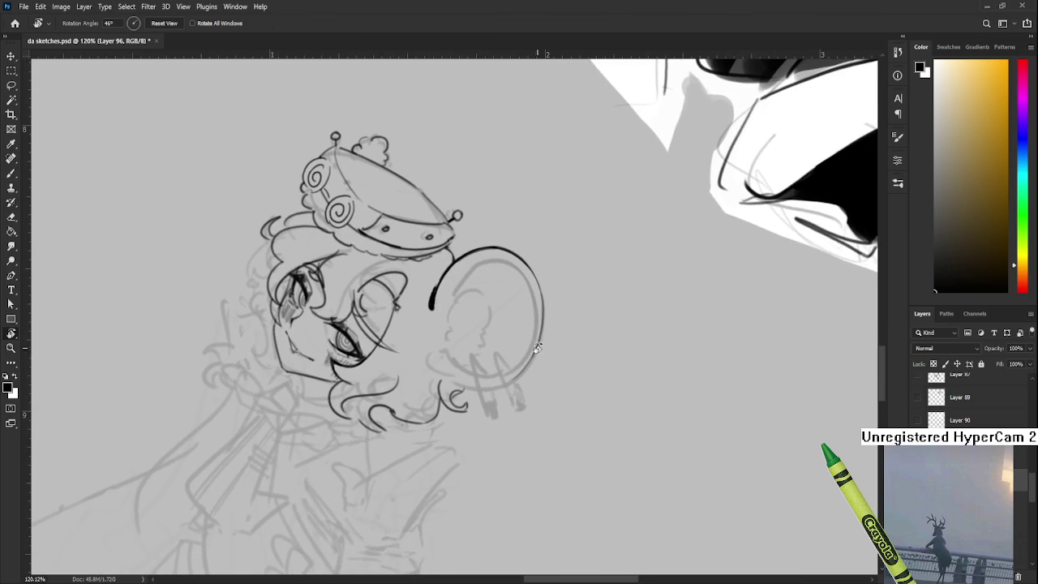
{"action": "left_click_drag", "start_coordinate": [549, 363], "coordinate": [524, 381]}
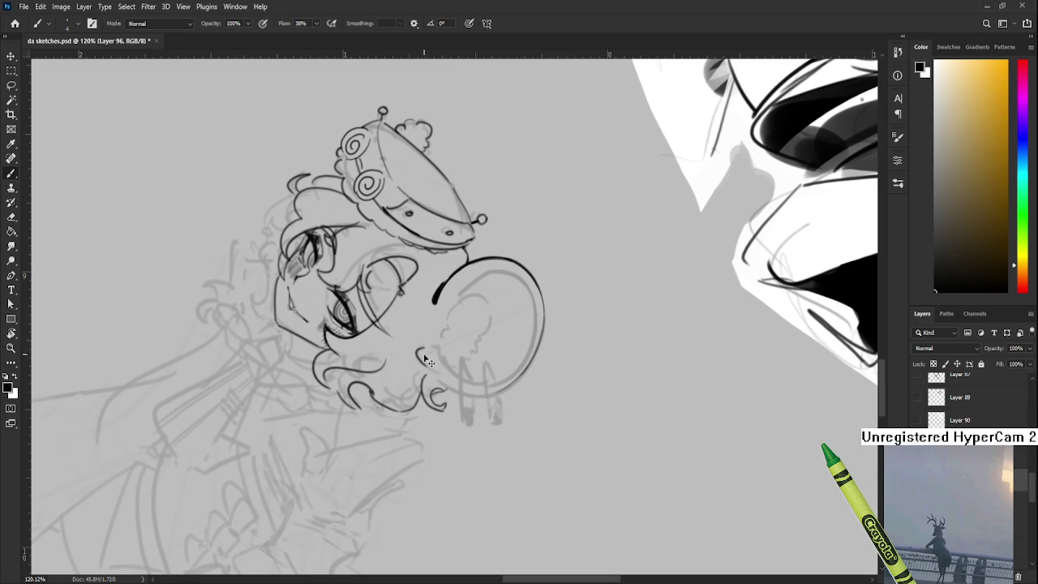
{"action": "mouse_move", "coordinate": [423, 351]}
{"action": "left_mouse_down"}
{"action": "mouse_move", "coordinate": [435, 370]}
{"action": "mouse_move", "coordinate": [425, 372]}
{"action": "left_mouse_up"}
{"action": "key", "text": "ctrl+z"}
{"action": "key", "text": "r"}
{"action": "left_click_drag", "start_coordinate": [520, 370], "coordinate": [406, 390]}
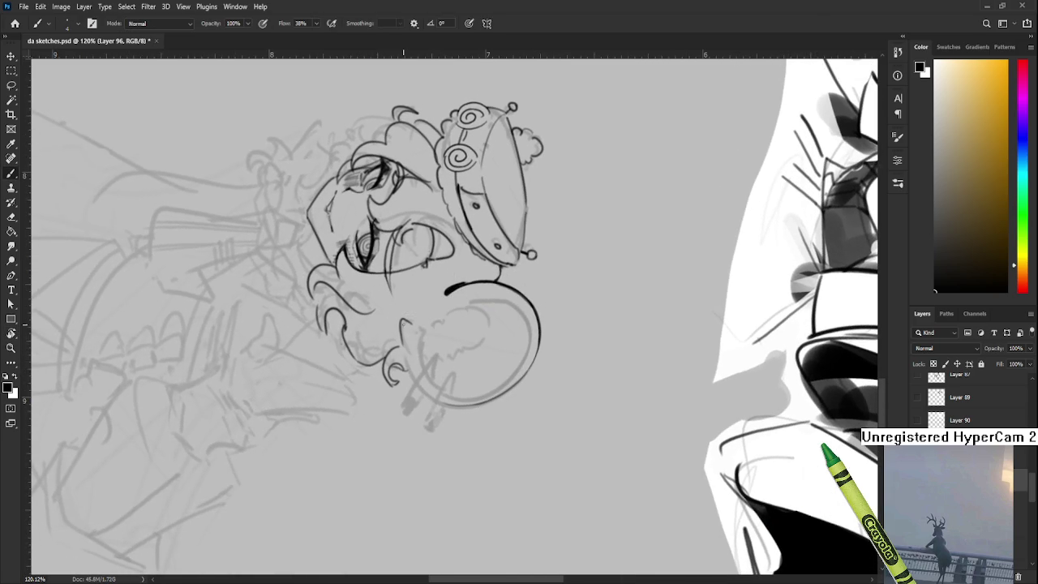
Step: Switch between eraser and brush, then turn the canvas to a comfortable inking angle
{"action": "key", "text": "e"}
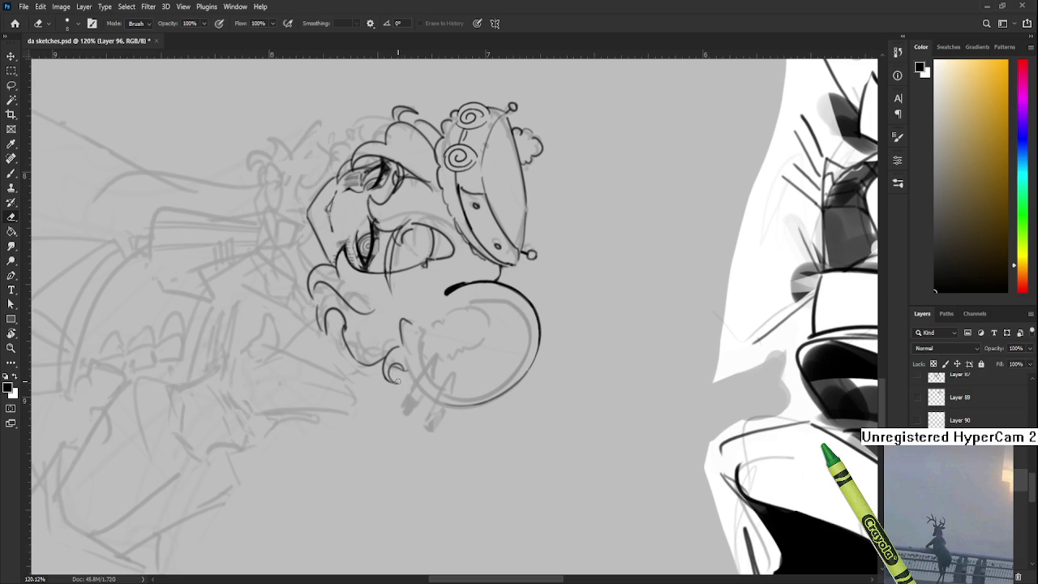
{"action": "key", "text": "b"}
{"action": "key", "text": "e"}
{"action": "key", "text": "r"}
{"action": "left_click_drag", "start_coordinate": [395, 389], "coordinate": [421, 342]}
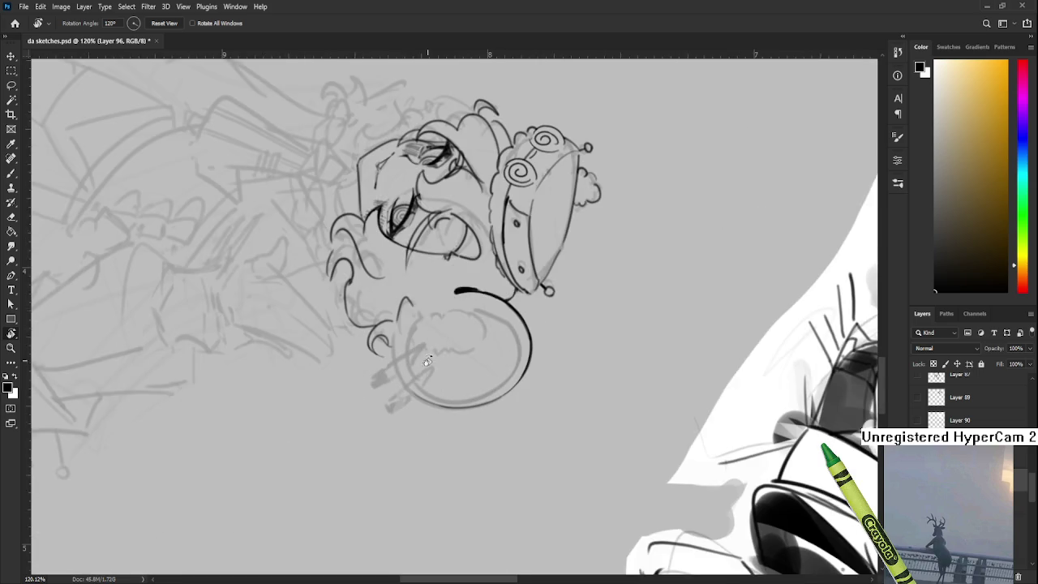
{"action": "scroll", "coordinate": [421, 342], "scroll_direction": "down", "scroll_amount": 2}
{"action": "key", "text": "b"}
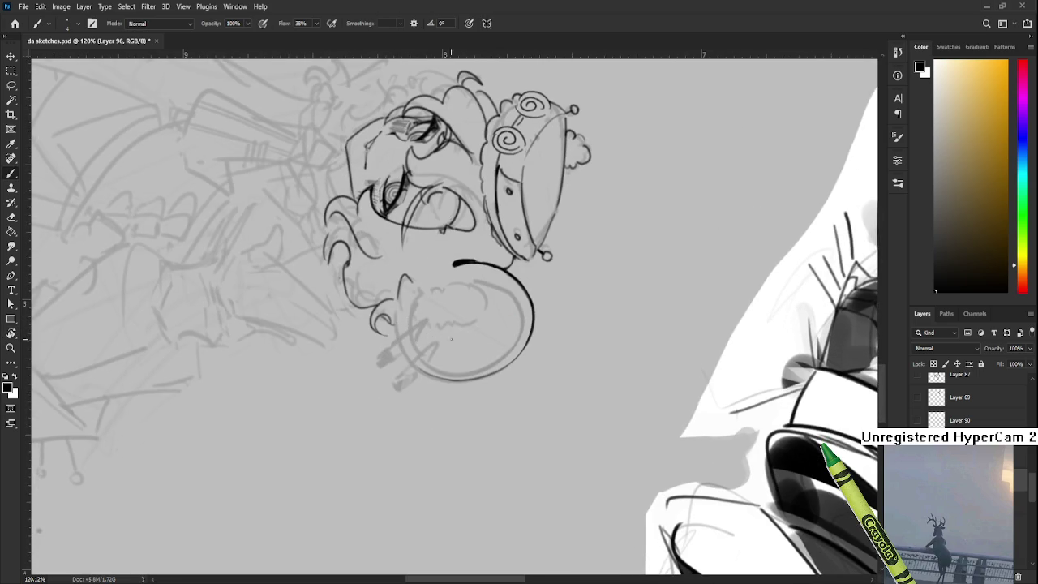
Step: Ink a bold line along the left outer edge of the round ear
{"action": "key", "text": "r"}
{"action": "left_click_drag", "start_coordinate": [444, 336], "coordinate": [463, 344]}
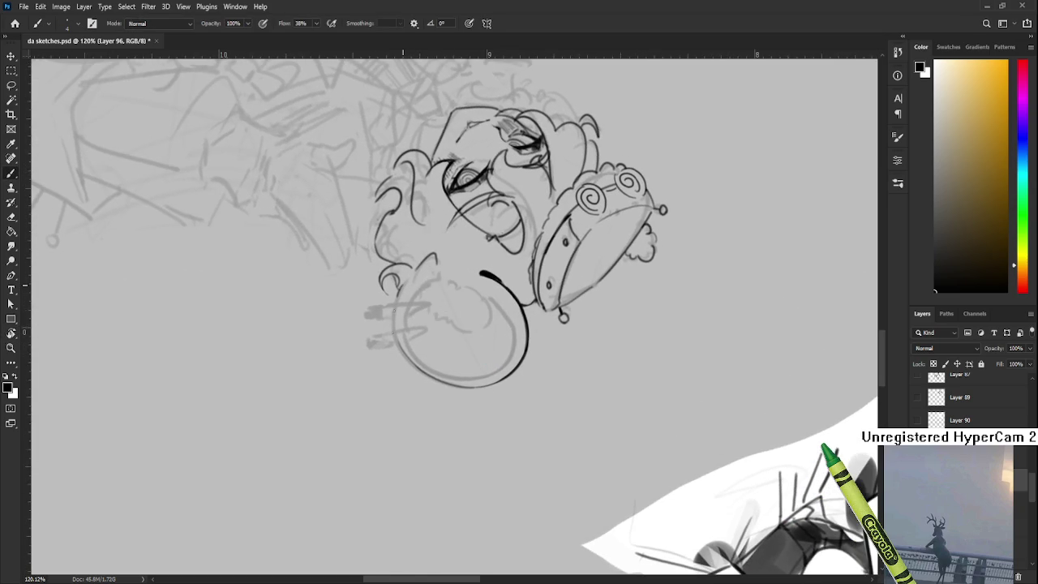
{"action": "key", "text": "r"}
{"action": "left_click_drag", "start_coordinate": [409, 310], "coordinate": [428, 276]}
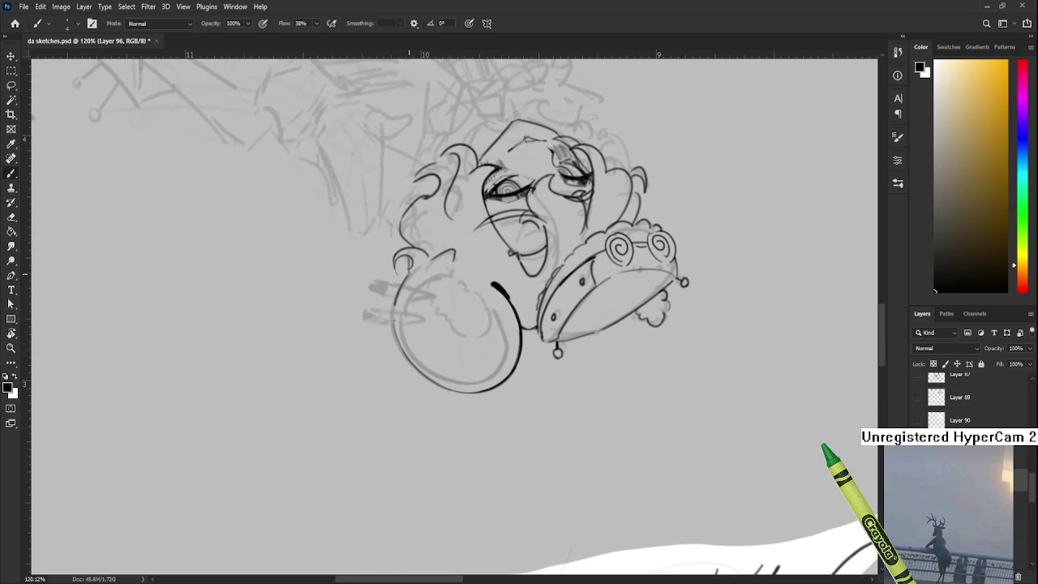
{"action": "left_click_drag", "start_coordinate": [409, 274], "coordinate": [394, 344]}
{"action": "left_click_drag", "start_coordinate": [452, 293], "coordinate": [449, 310]}
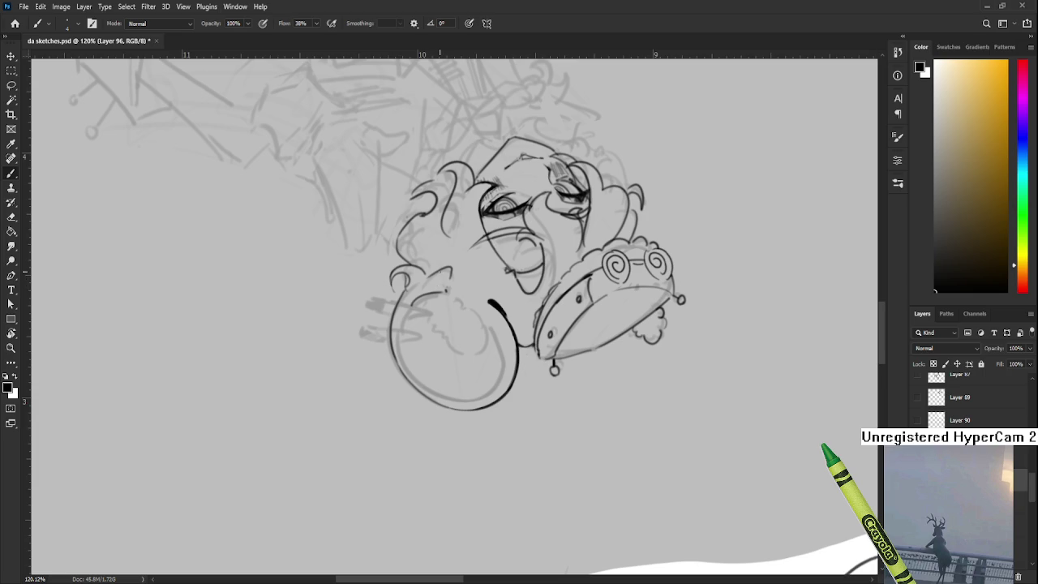
Step: Add a short bold stroke on the ear's edge beside the cheek, redrawing it once
{"action": "left_click_drag", "start_coordinate": [498, 322], "coordinate": [454, 323]}
{"action": "key", "text": "b"}
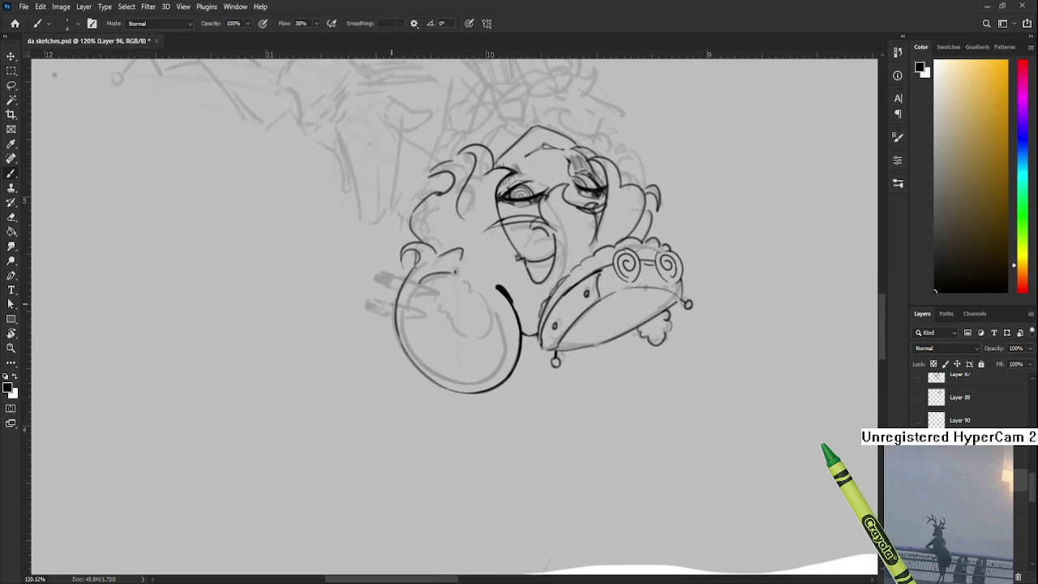
{"action": "left_click_drag", "start_coordinate": [426, 280], "coordinate": [405, 324]}
{"action": "key", "text": "ctrl+z"}
{"action": "left_click_drag", "start_coordinate": [419, 281], "coordinate": [405, 323]}
{"action": "mouse_move", "coordinate": [483, 437]}
{"action": "left_mouse_down"}
{"action": "mouse_move", "coordinate": [421, 319]}
{"action": "mouse_move", "coordinate": [415, 358]}
{"action": "left_mouse_up"}
{"action": "left_click_drag", "start_coordinate": [415, 304], "coordinate": [454, 267]}
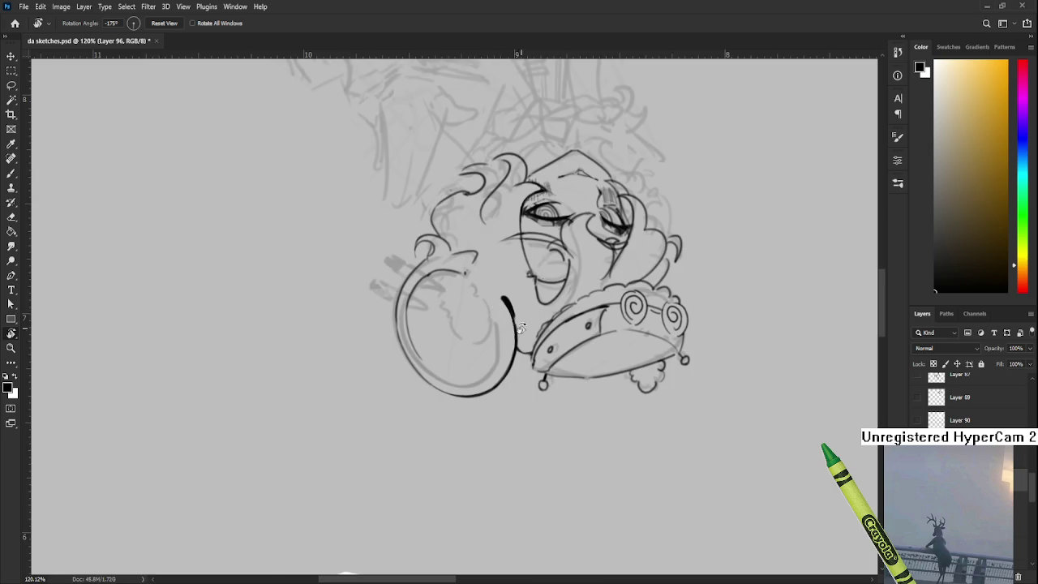
Step: Redraw the stroke along the ear's inner edge until it curves around the bottom
{"action": "key", "text": "ctrl+z"}
{"action": "mouse_move", "coordinate": [417, 296]}
{"action": "left_mouse_down"}
{"action": "mouse_move", "coordinate": [398, 369]}
{"action": "mouse_move", "coordinate": [398, 320]}
{"action": "mouse_move", "coordinate": [422, 368]}
{"action": "left_mouse_up"}
{"action": "key", "text": "ctrl+z"}
{"action": "key", "text": "ctrl+z"}
{"action": "key", "text": "ctrl+z"}
{"action": "left_click_drag", "start_coordinate": [406, 302], "coordinate": [446, 354]}
{"action": "key", "text": "ctrl+z"}
{"action": "left_click_drag", "start_coordinate": [406, 301], "coordinate": [448, 357]}
{"action": "key", "text": "ctrl+z"}
{"action": "left_click_drag", "start_coordinate": [404, 301], "coordinate": [433, 382]}
{"action": "key", "text": "ctrl+z"}
{"action": "left_click_drag", "start_coordinate": [404, 300], "coordinate": [464, 371]}
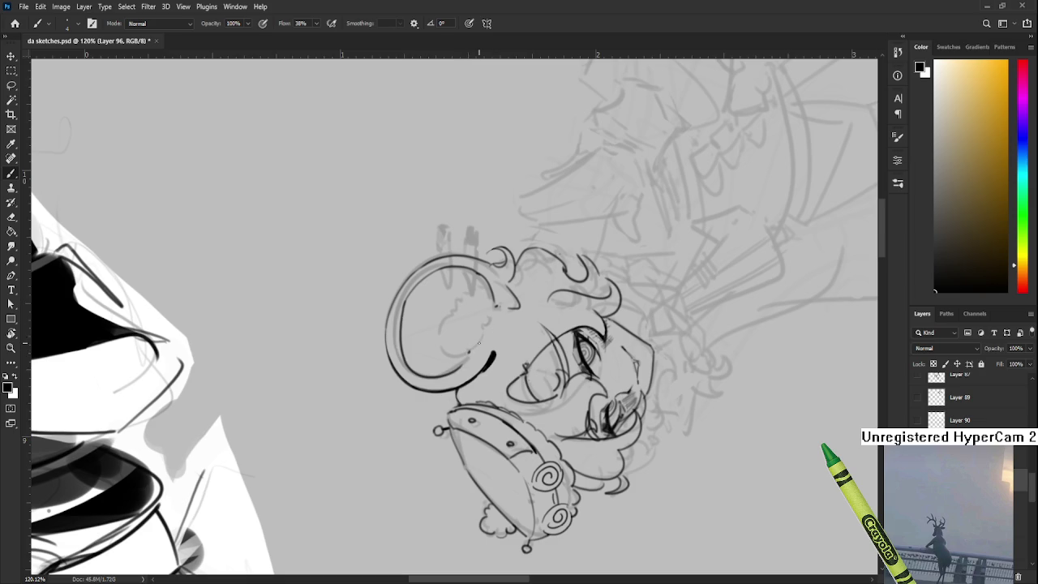
Step: With the ear rotated upright, draw the inner-ear arc sweeping down and right
{"action": "key", "text": "r"}
{"action": "mouse_move", "coordinate": [560, 333]}
{"action": "left_mouse_down"}
{"action": "mouse_move", "coordinate": [430, 366]}
{"action": "mouse_move", "coordinate": [423, 354]}
{"action": "left_mouse_up"}
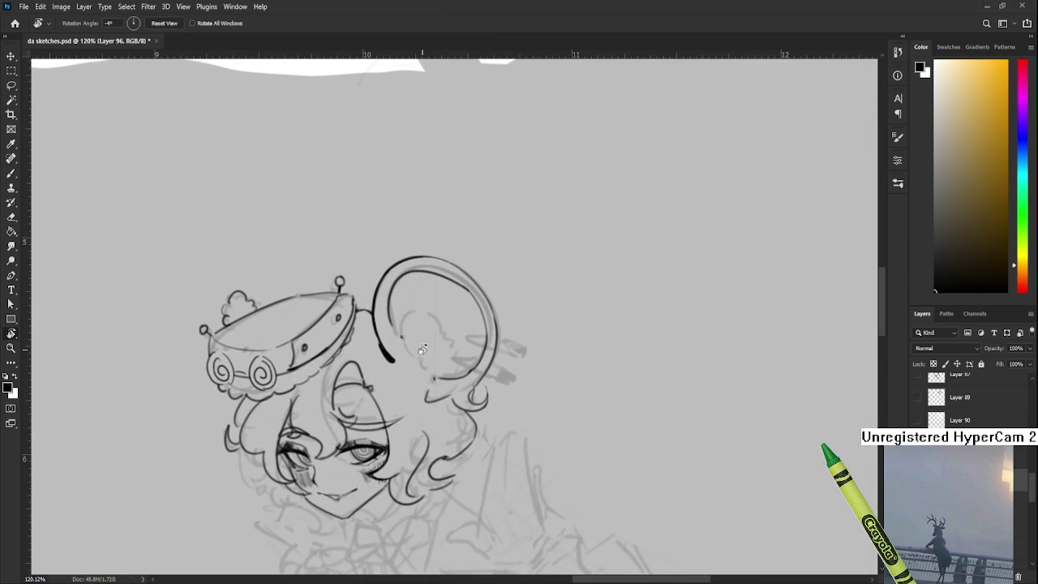
{"action": "key", "text": "b"}
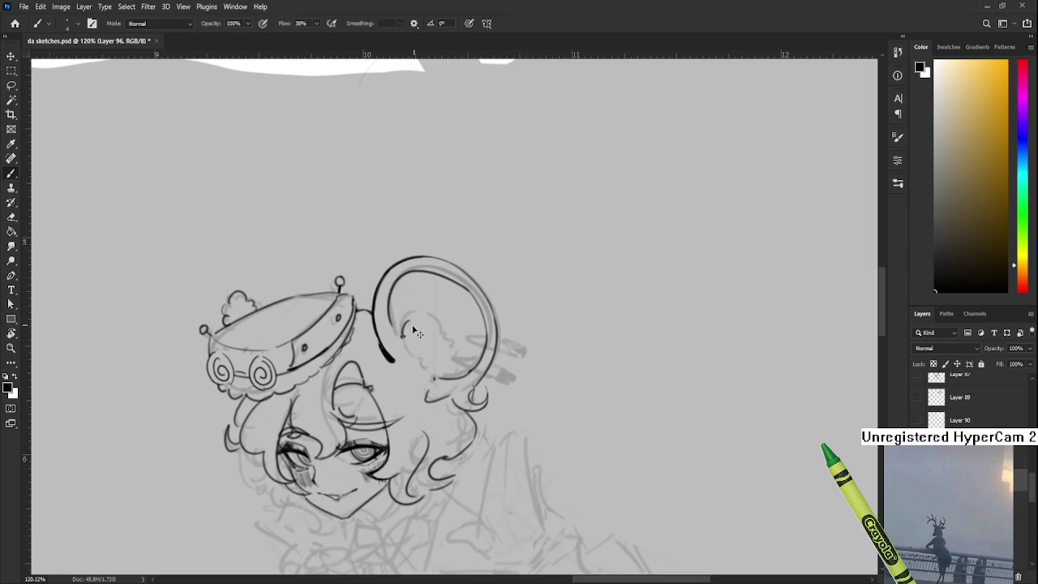
{"action": "mouse_move", "coordinate": [400, 339]}
{"action": "left_mouse_down"}
{"action": "mouse_move", "coordinate": [422, 311]}
{"action": "mouse_move", "coordinate": [438, 311]}
{"action": "mouse_move", "coordinate": [416, 344]}
{"action": "mouse_move", "coordinate": [407, 320]}
{"action": "mouse_move", "coordinate": [442, 309]}
{"action": "mouse_move", "coordinate": [422, 312]}
{"action": "mouse_move", "coordinate": [421, 327]}
{"action": "left_mouse_up"}
{"action": "key", "text": "ctrl+z"}
{"action": "key", "text": "ctrl+z"}
{"action": "key", "text": "ctrl+z"}
{"action": "key", "text": "ctrl+z"}
{"action": "key", "text": "ctrl+z"}
{"action": "key", "text": "ctrl+z"}
{"action": "key", "text": "ctrl+z"}
{"action": "key", "text": "ctrl+z"}
{"action": "scroll", "coordinate": [420, 320], "scroll_direction": "down", "scroll_amount": 1}
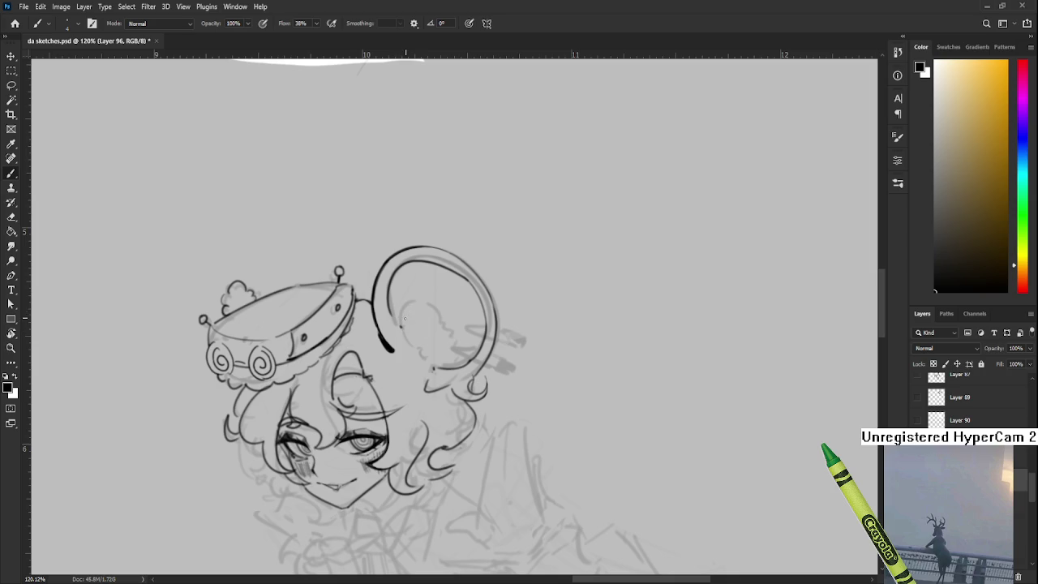
{"action": "left_click_drag", "start_coordinate": [400, 326], "coordinate": [451, 328]}
{"action": "key", "text": "ctrl+z"}
{"action": "left_click_drag", "start_coordinate": [455, 332], "coordinate": [437, 364]}
{"action": "mouse_move", "coordinate": [403, 328]}
{"action": "left_mouse_down"}
{"action": "mouse_move", "coordinate": [419, 350]}
{"action": "mouse_move", "coordinate": [437, 342]}
{"action": "mouse_move", "coordinate": [419, 350]}
{"action": "mouse_move", "coordinate": [430, 354]}
{"action": "left_mouse_up"}
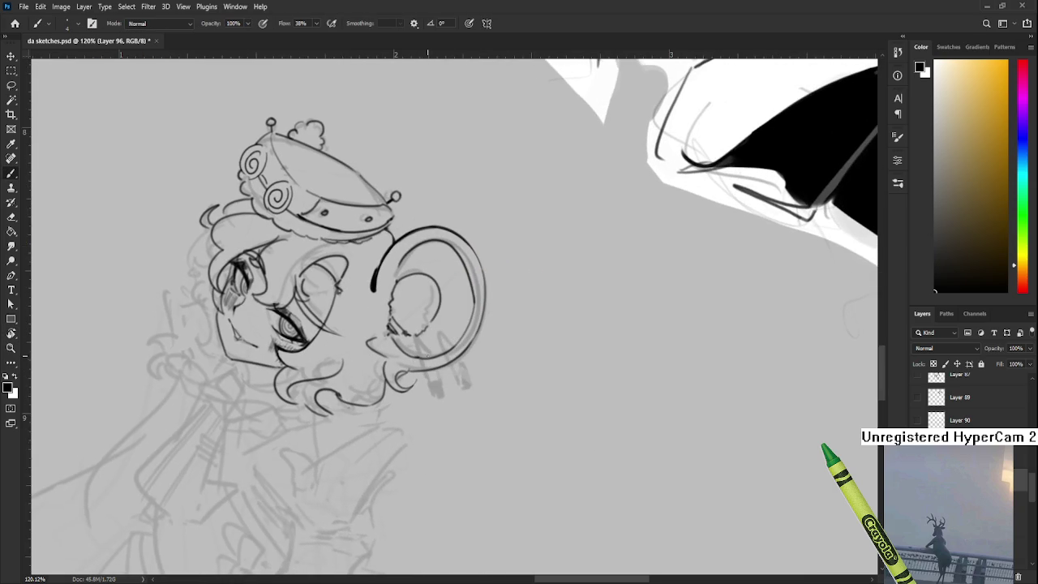
Step: Ink the safety-pin earring below the ear and darken its tip
{"action": "left_click_drag", "start_coordinate": [420, 341], "coordinate": [436, 396]}
{"action": "left_click_drag", "start_coordinate": [435, 390], "coordinate": [439, 396]}
{"action": "left_click_drag", "start_coordinate": [443, 381], "coordinate": [434, 367]}
{"action": "left_click_drag", "start_coordinate": [422, 344], "coordinate": [432, 365]}
Step: Erase stray lines around the earring, rotating the canvas until it hangs vertically
{"action": "key", "text": "e"}
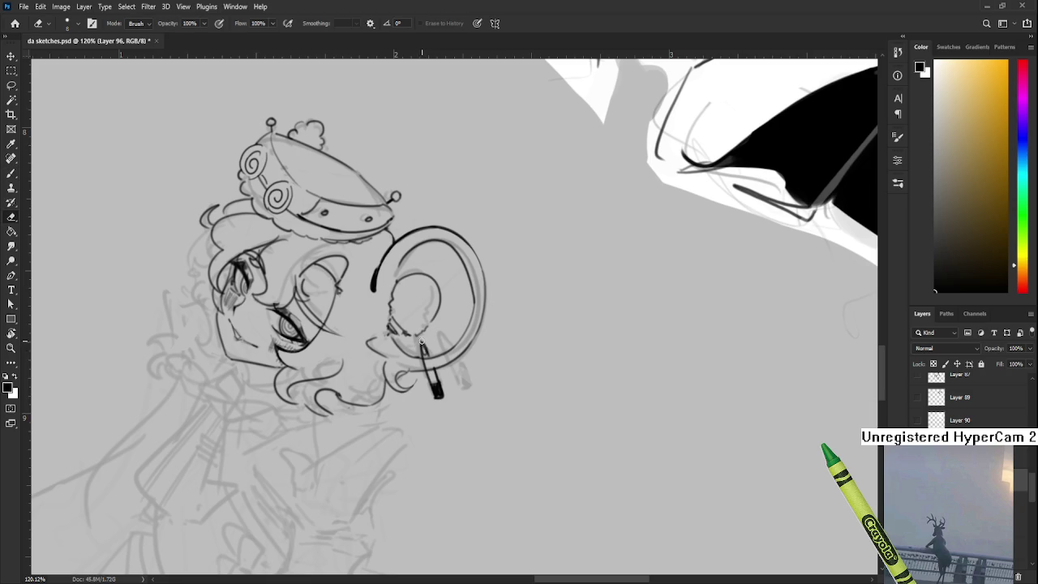
{"action": "key", "text": "r"}
{"action": "left_click_drag", "start_coordinate": [422, 341], "coordinate": [497, 335]}
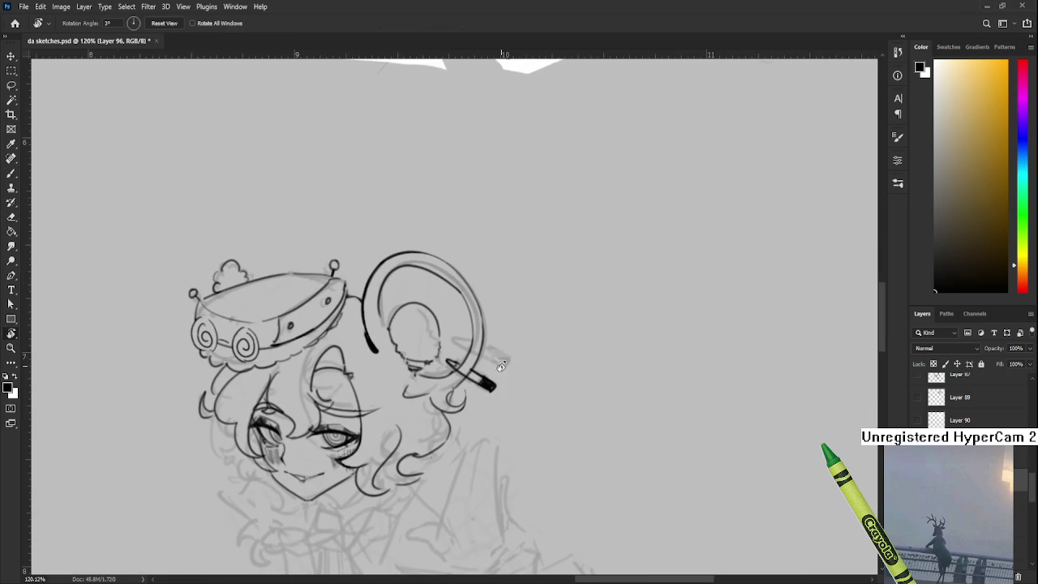
{"action": "scroll", "coordinate": [495, 336], "scroll_direction": "down", "scroll_amount": 3}
{"action": "scroll", "coordinate": [483, 313], "scroll_direction": "up", "scroll_amount": 4}
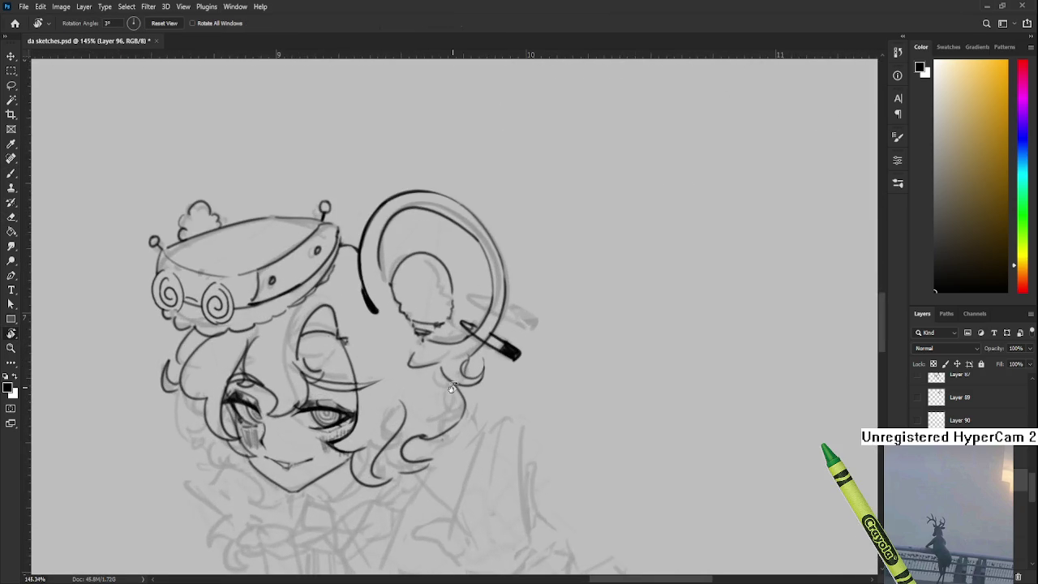
{"action": "left_click_drag", "start_coordinate": [529, 371], "coordinate": [459, 383]}
{"action": "key", "text": "e"}
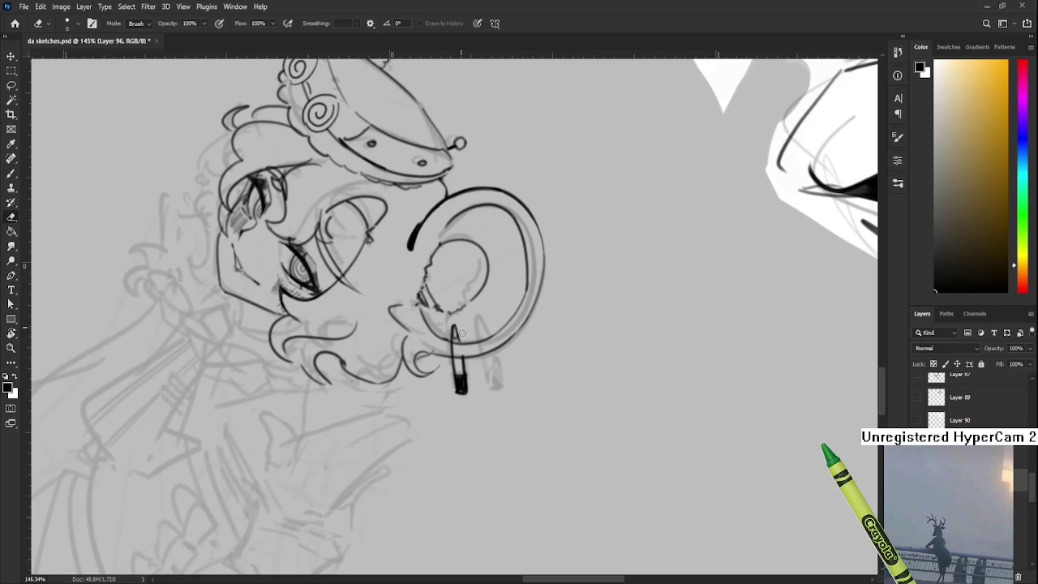
{"action": "scroll", "coordinate": [463, 337], "scroll_direction": "up", "scroll_amount": 1}
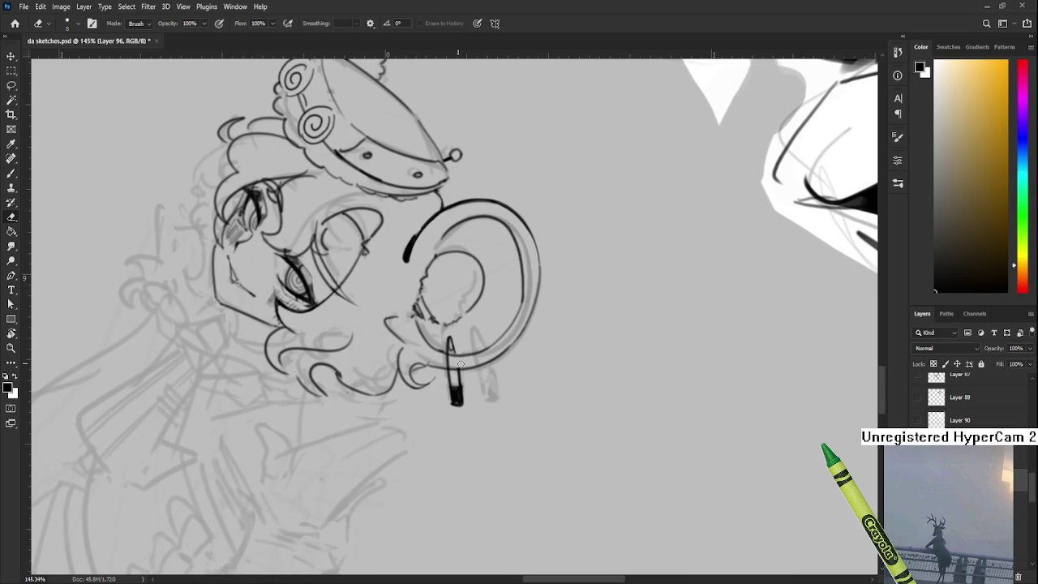
{"action": "scroll", "coordinate": [469, 349], "scroll_direction": "right", "scroll_amount": 1}
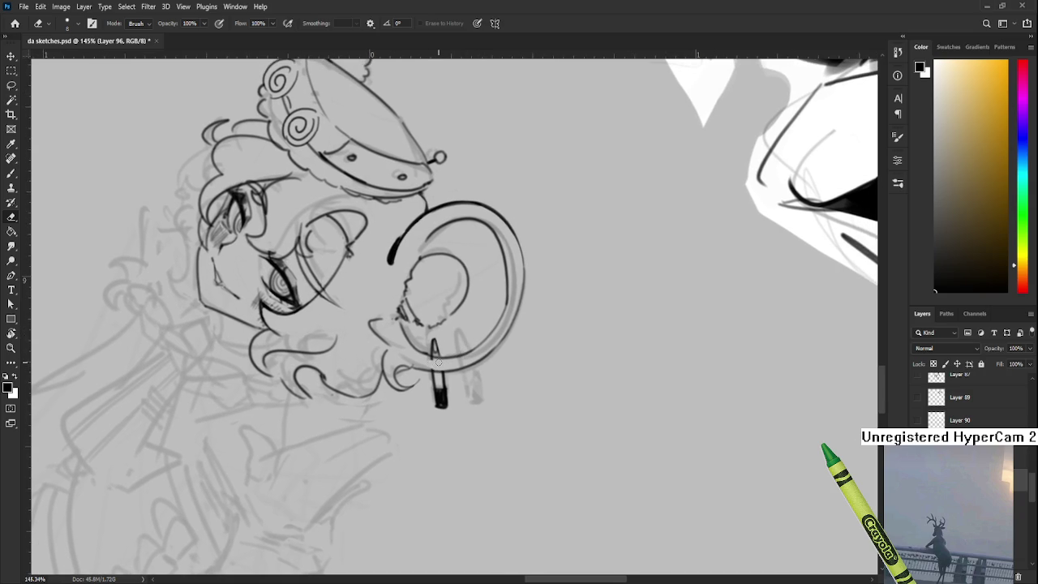
{"action": "key", "text": "r"}
{"action": "left_click_drag", "start_coordinate": [467, 373], "coordinate": [544, 380]}
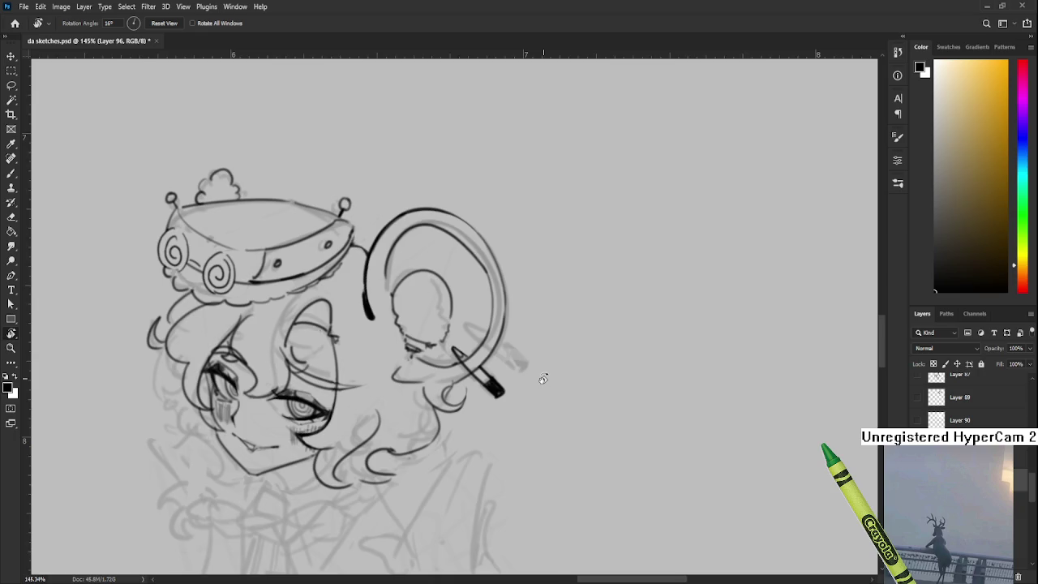
{"action": "scroll", "coordinate": [544, 380], "scroll_direction": "down", "scroll_amount": 2}
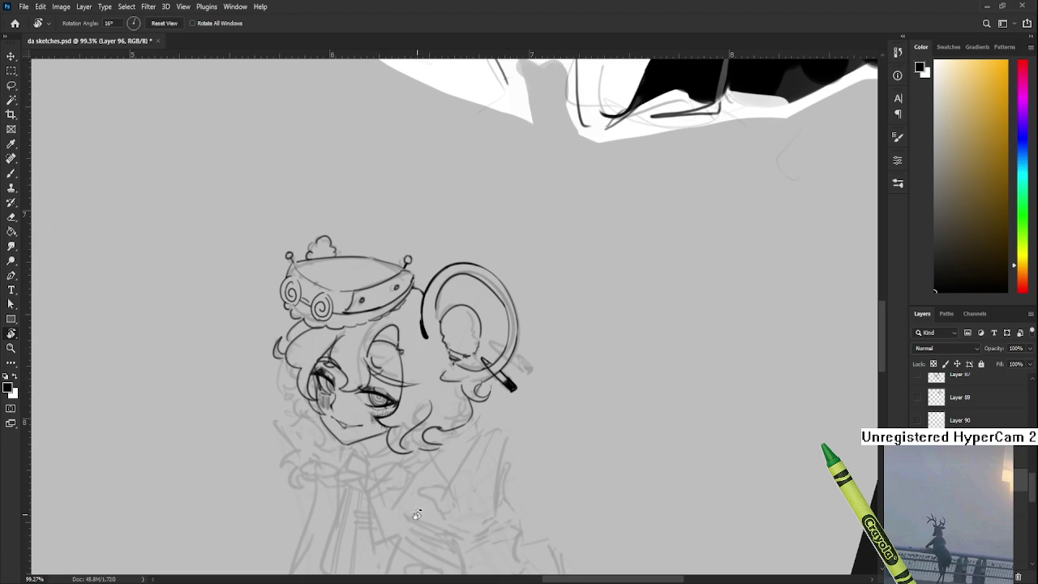
{"action": "scroll", "coordinate": [477, 393], "scroll_direction": "down", "scroll_amount": 3}
{"action": "scroll", "coordinate": [477, 392], "scroll_direction": "up", "scroll_amount": 4}
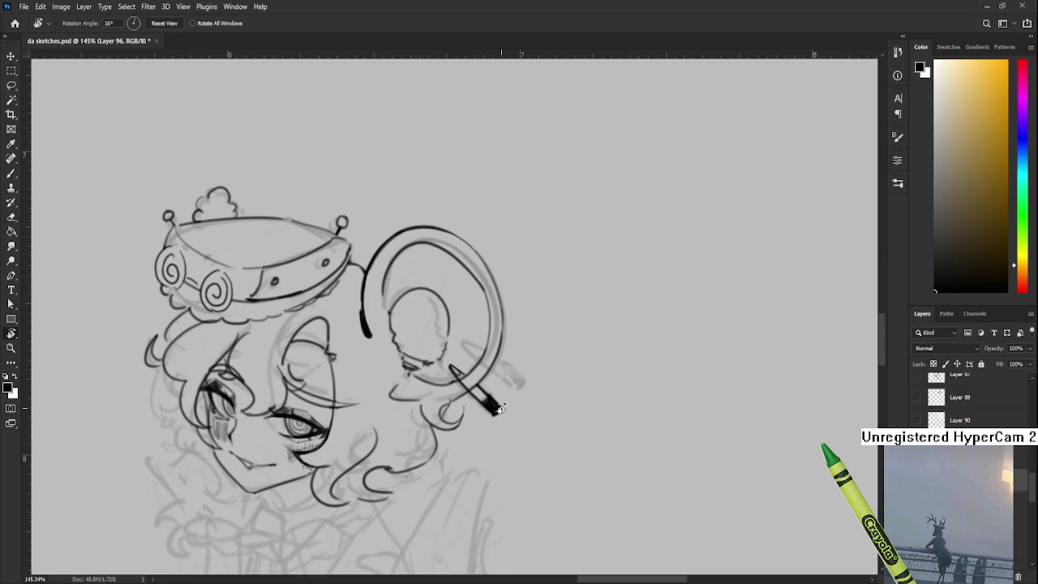
{"action": "left_click_drag", "start_coordinate": [477, 393], "coordinate": [381, 381]}
Step: Draw a second safety-pin prong beside the first, blackening its tip and erasing stray marks
{"action": "scroll", "coordinate": [369, 373], "scroll_direction": "up", "scroll_amount": 3}
{"action": "key", "text": "e"}
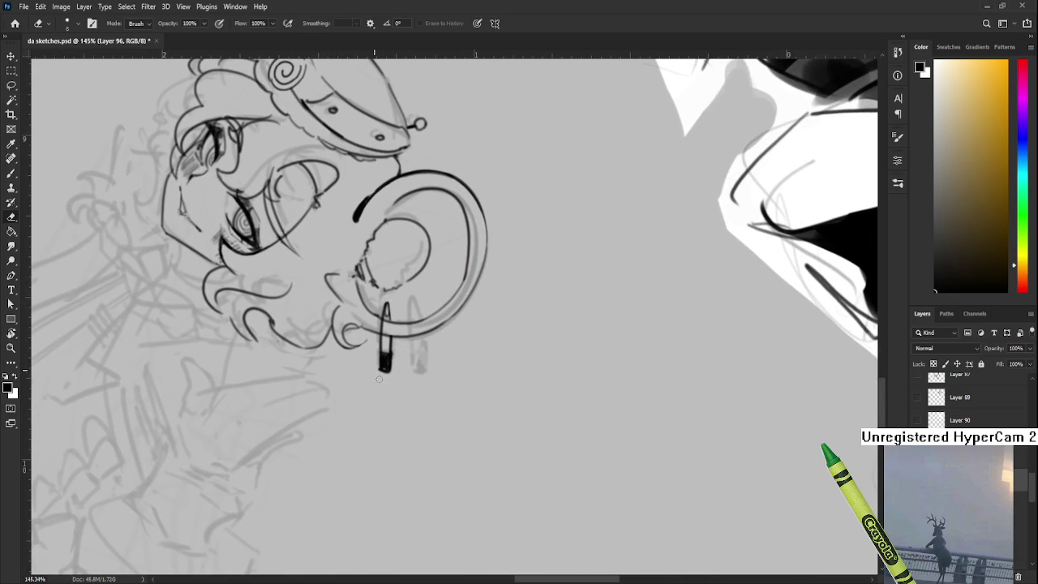
{"action": "key", "text": "b"}
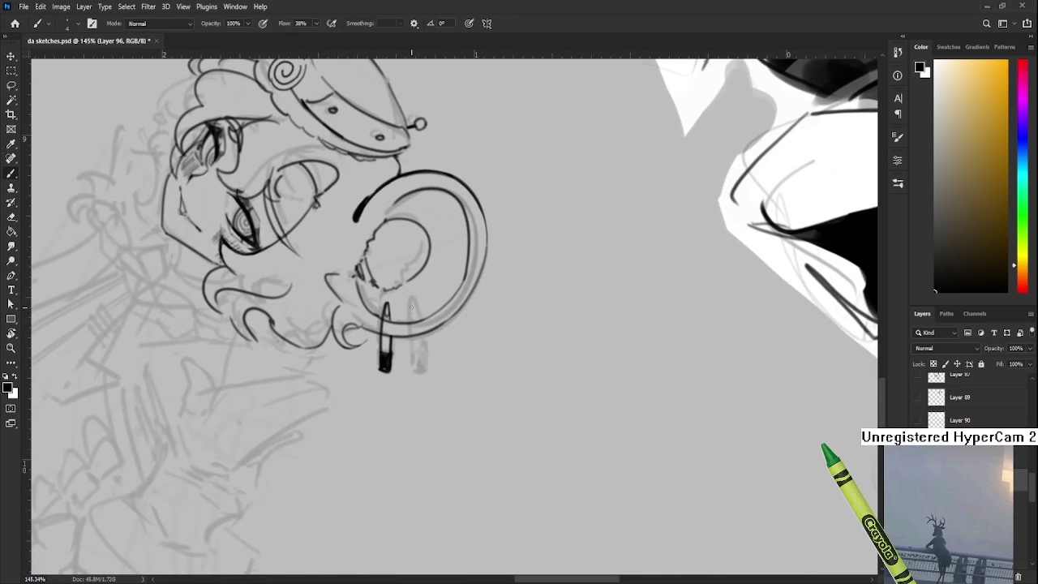
{"action": "mouse_move", "coordinate": [411, 309]}
{"action": "left_mouse_down"}
{"action": "mouse_move", "coordinate": [410, 294]}
{"action": "mouse_move", "coordinate": [410, 357]}
{"action": "mouse_move", "coordinate": [422, 349]}
{"action": "mouse_move", "coordinate": [424, 363]}
{"action": "mouse_move", "coordinate": [425, 348]}
{"action": "mouse_move", "coordinate": [413, 366]}
{"action": "left_mouse_up"}
{"action": "key", "text": "e"}
{"action": "key", "text": "b"}
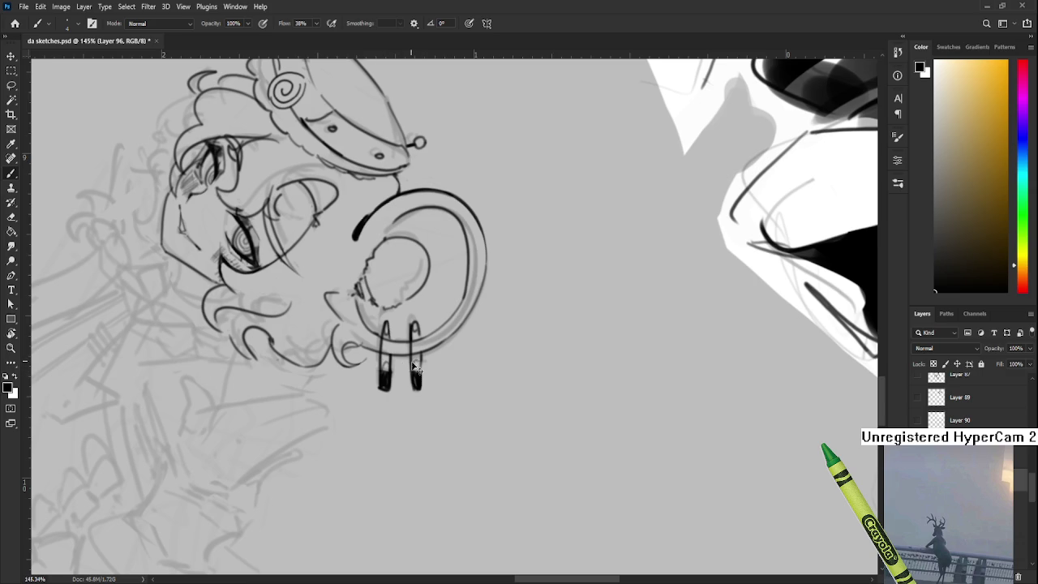
{"action": "key", "text": "e"}
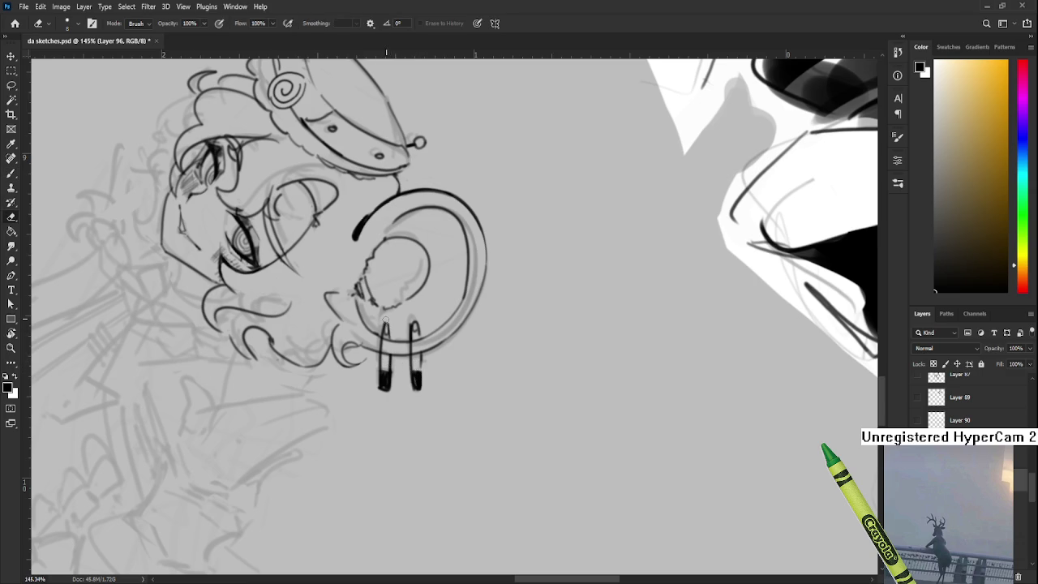
{"action": "key", "text": "b"}
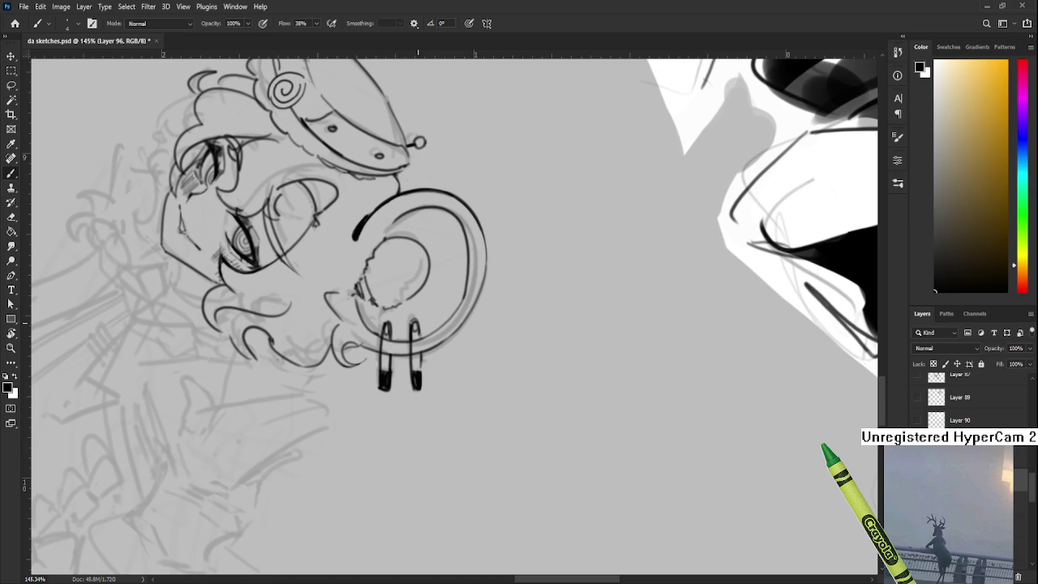
{"action": "key", "text": "r"}
{"action": "left_click_drag", "start_coordinate": [420, 333], "coordinate": [564, 367]}
{"action": "scroll", "coordinate": [551, 324], "scroll_direction": "down", "scroll_amount": 2}
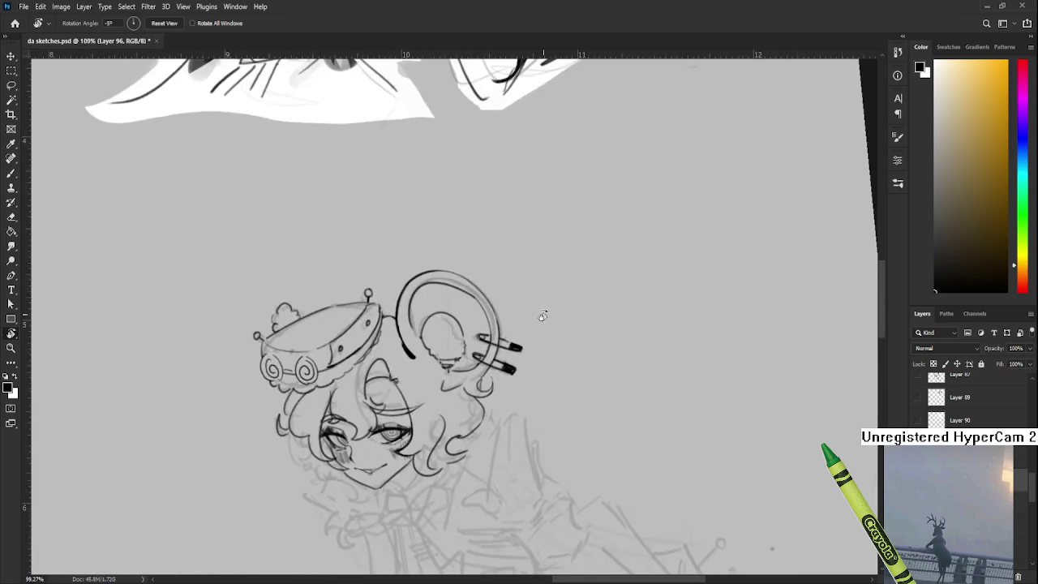
{"action": "scroll", "coordinate": [546, 290], "scroll_direction": "down", "scroll_amount": 2}
{"action": "scroll", "coordinate": [574, 328], "scroll_direction": "up", "scroll_amount": 2}
{"action": "scroll", "coordinate": [574, 328], "scroll_direction": "down", "scroll_amount": 2}
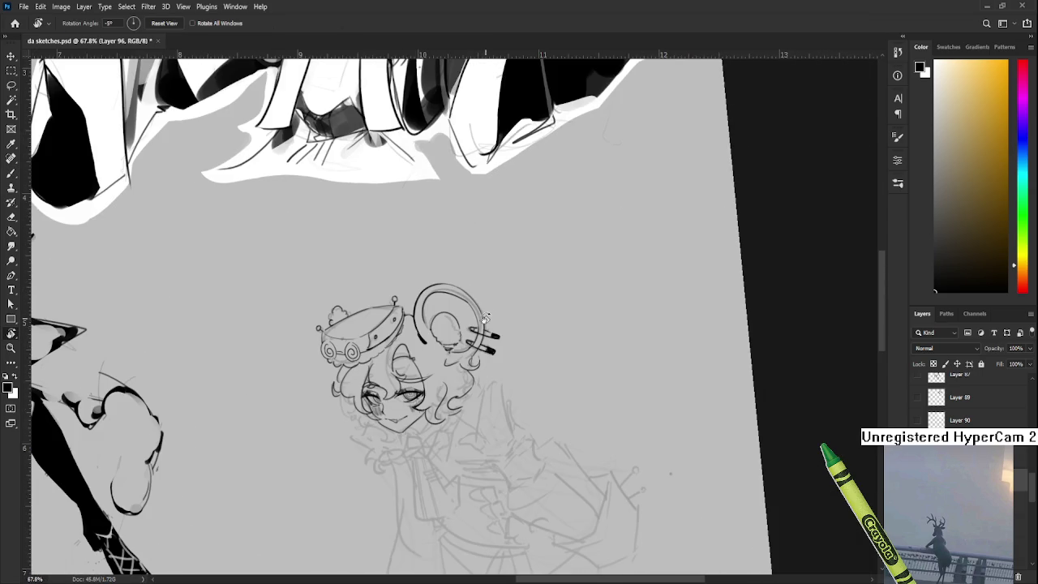
{"action": "left_click_drag", "start_coordinate": [576, 357], "coordinate": [575, 381]}
{"action": "scroll", "coordinate": [575, 381], "scroll_direction": "up", "scroll_amount": 2}
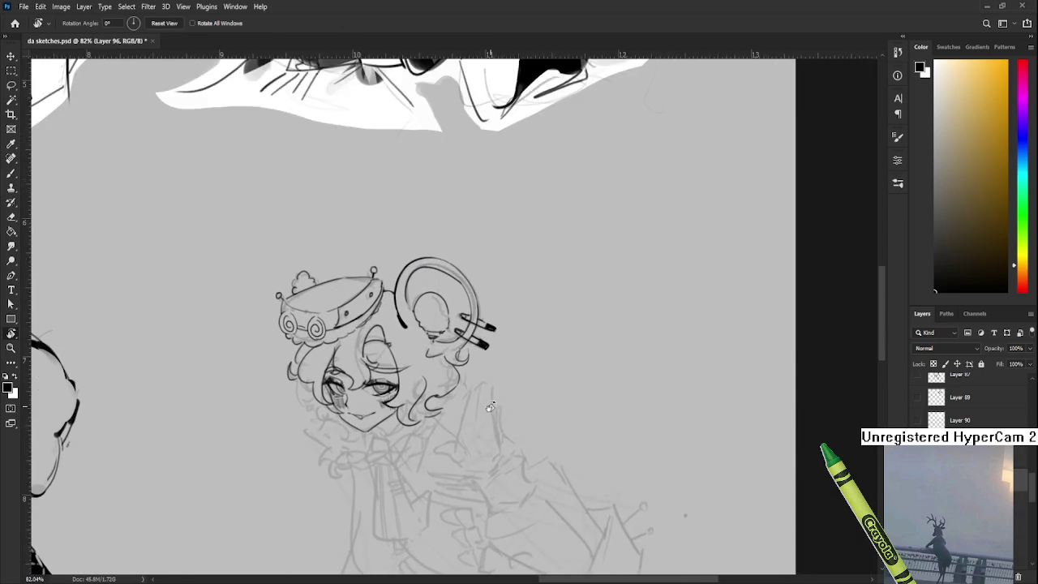
{"action": "scroll", "coordinate": [574, 381], "scroll_direction": "up", "scroll_amount": 2}
{"action": "scroll", "coordinate": [552, 406], "scroll_direction": "left", "scroll_amount": 1}
{"action": "scroll", "coordinate": [568, 402], "scroll_direction": "left", "scroll_amount": 1}
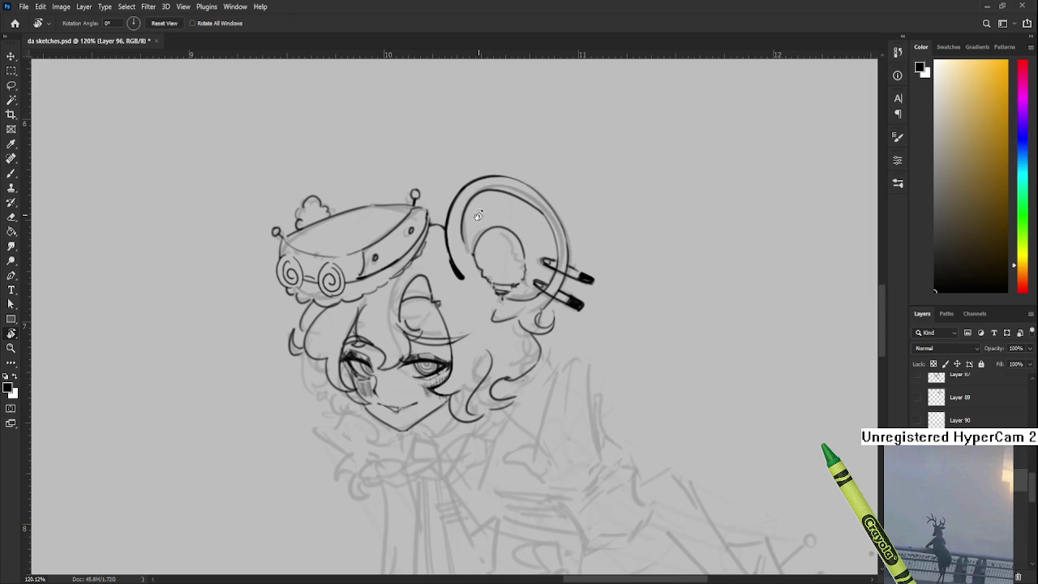
{"action": "scroll", "coordinate": [502, 176], "scroll_direction": "down", "scroll_amount": 2}
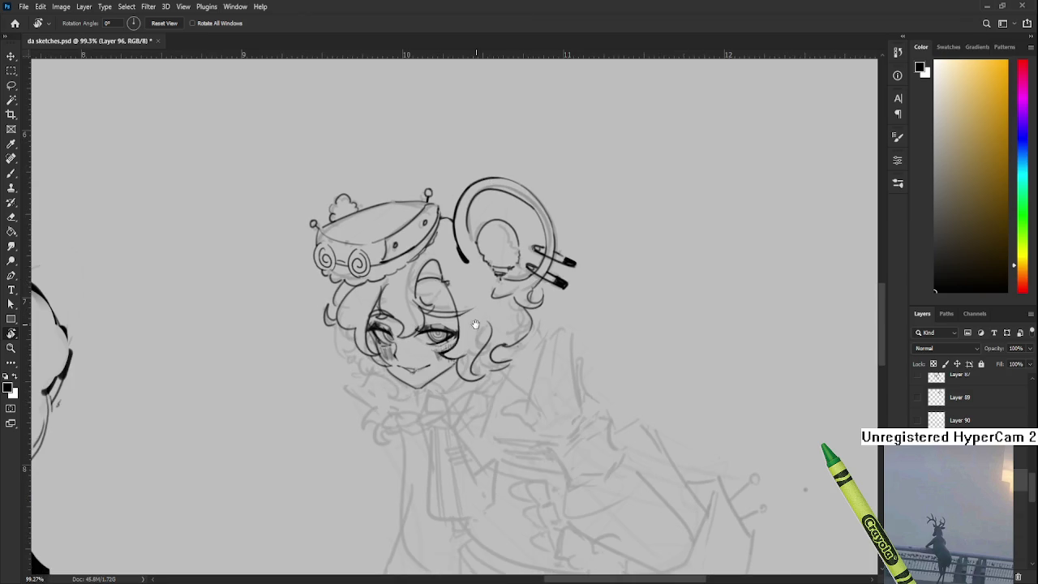
{"action": "scroll", "coordinate": [487, 341], "scroll_direction": "up", "scroll_amount": 2}
{"action": "scroll", "coordinate": [438, 403], "scroll_direction": "up", "scroll_amount": 2}
{"action": "scroll", "coordinate": [438, 403], "scroll_direction": "up", "scroll_amount": 1}
{"action": "scroll", "coordinate": [368, 288], "scroll_direction": "up", "scroll_amount": 1}
Step: Ink a short stroke on the eye's contour and erase its unwanted part
{"action": "key", "text": "e"}
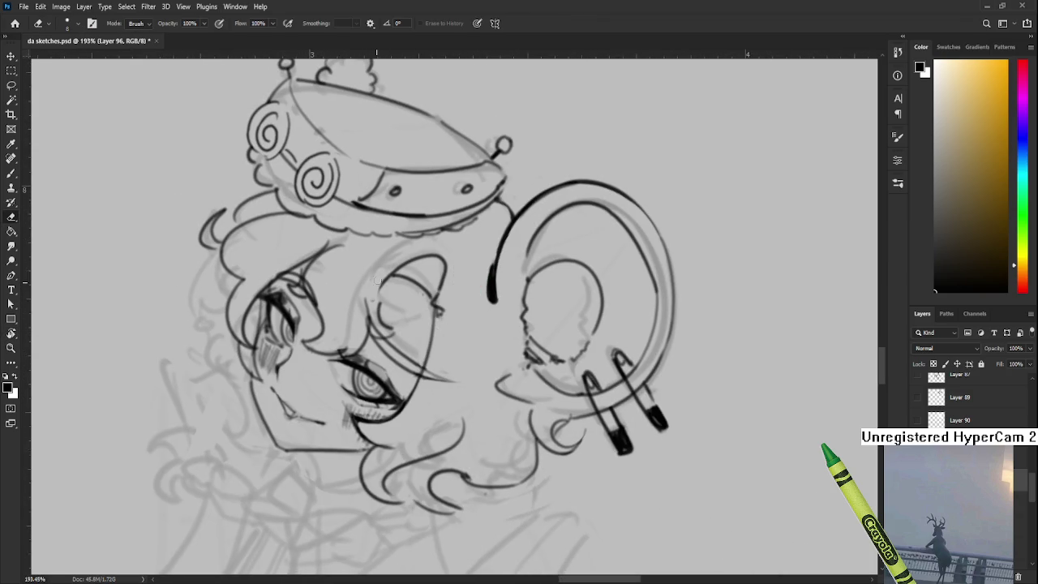
{"action": "key", "text": "b"}
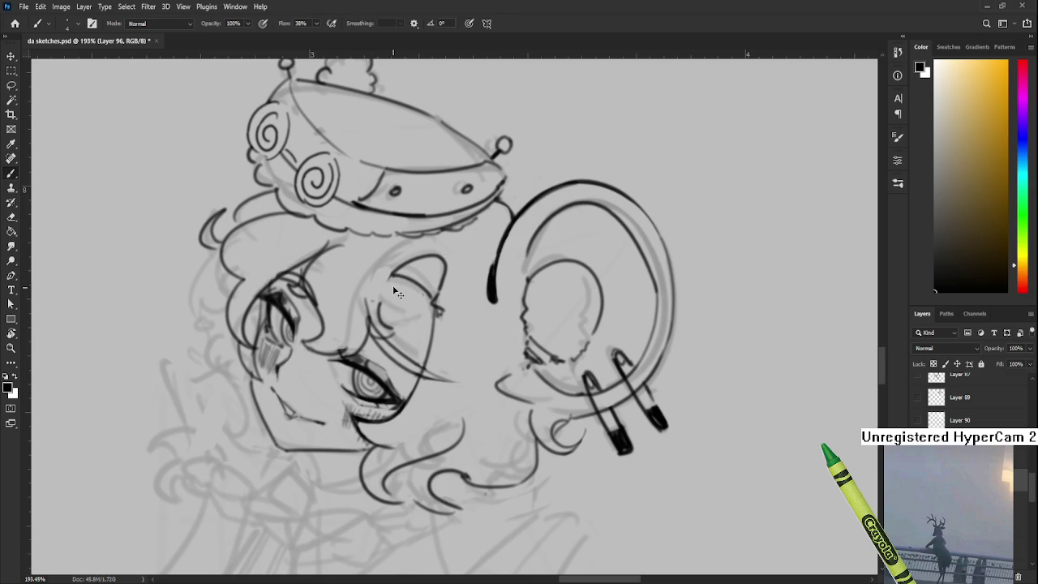
{"action": "key", "text": "e"}
{"action": "key", "text": "b"}
{"action": "left_click_drag", "start_coordinate": [390, 271], "coordinate": [380, 323]}
{"action": "key", "text": "e"}
{"action": "left_click_drag", "start_coordinate": [388, 280], "coordinate": [399, 331]}
{"action": "key", "text": "b"}
Step: Do further eraser cleanup around the eye and tilt the canvas about 13 degrees
{"action": "key", "text": "e"}
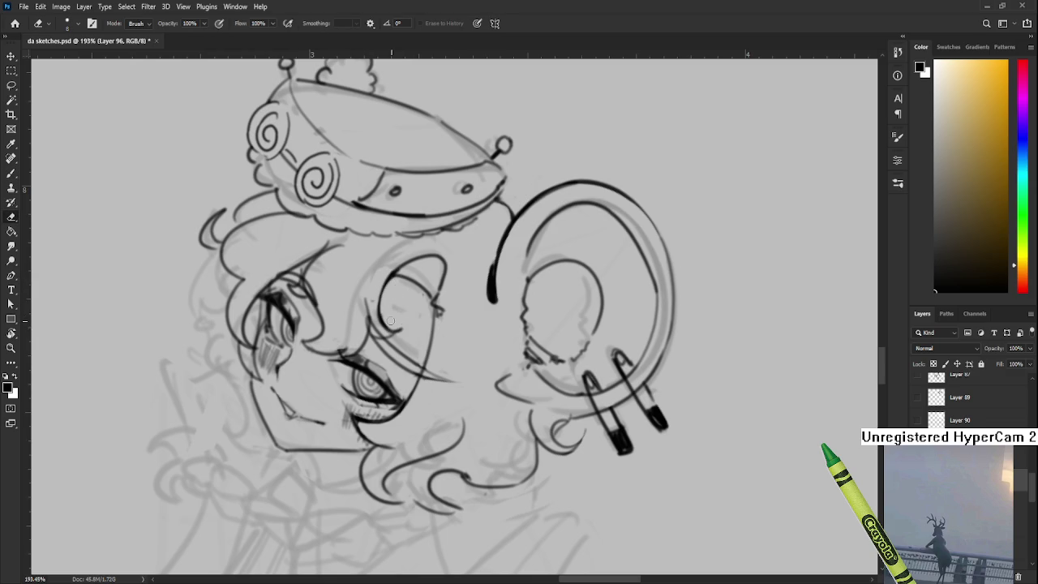
{"action": "key", "text": "b"}
{"action": "key", "text": "e"}
{"action": "key", "text": "r"}
{"action": "left_click_drag", "start_coordinate": [361, 312], "coordinate": [443, 390]}
{"action": "scroll", "coordinate": [438, 336], "scroll_direction": "down", "scroll_amount": 5}
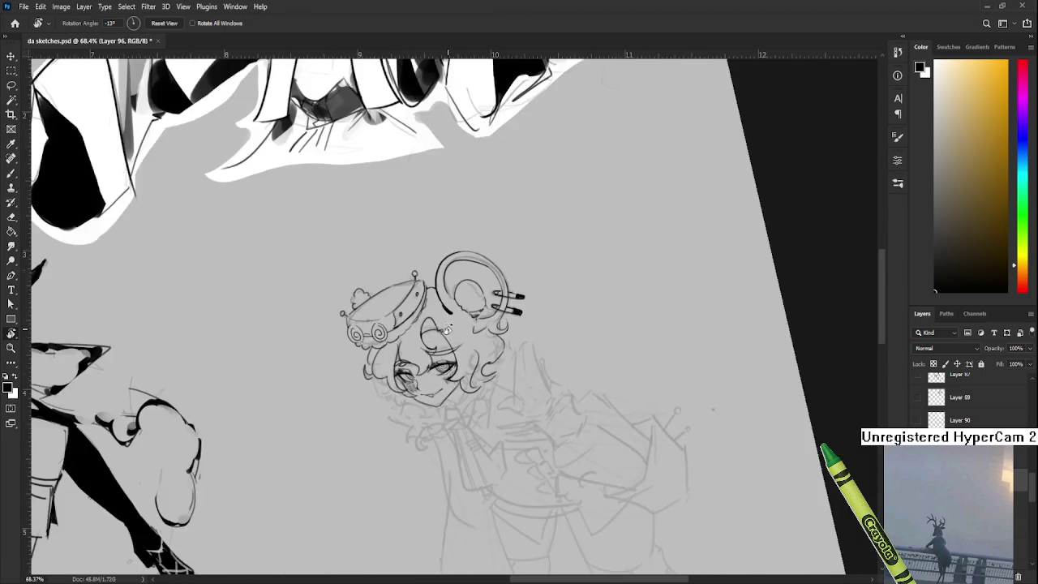
Step: Rotate the canvas back to 0° and zoom to about 147% on the head, with the Brush ready
{"action": "mouse_move", "coordinate": [726, 335]}
{"action": "left_mouse_down"}
{"action": "mouse_move", "coordinate": [686, 419]}
{"action": "mouse_move", "coordinate": [672, 417]}
{"action": "left_mouse_up"}
{"action": "scroll", "coordinate": [450, 288], "scroll_direction": "up", "scroll_amount": 2}
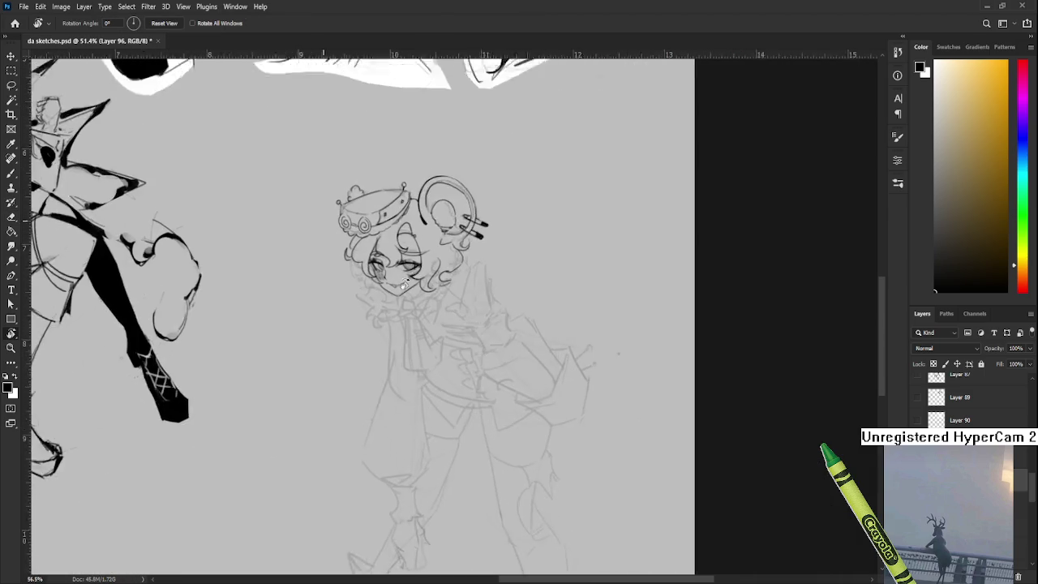
{"action": "scroll", "coordinate": [450, 288], "scroll_direction": "up", "scroll_amount": 2}
{"action": "scroll", "coordinate": [450, 288], "scroll_direction": "up", "scroll_amount": 2}
{"action": "scroll", "coordinate": [450, 288], "scroll_direction": "down", "scroll_amount": 2}
{"action": "scroll", "coordinate": [450, 288], "scroll_direction": "up", "scroll_amount": 1}
{"action": "key", "text": "b"}
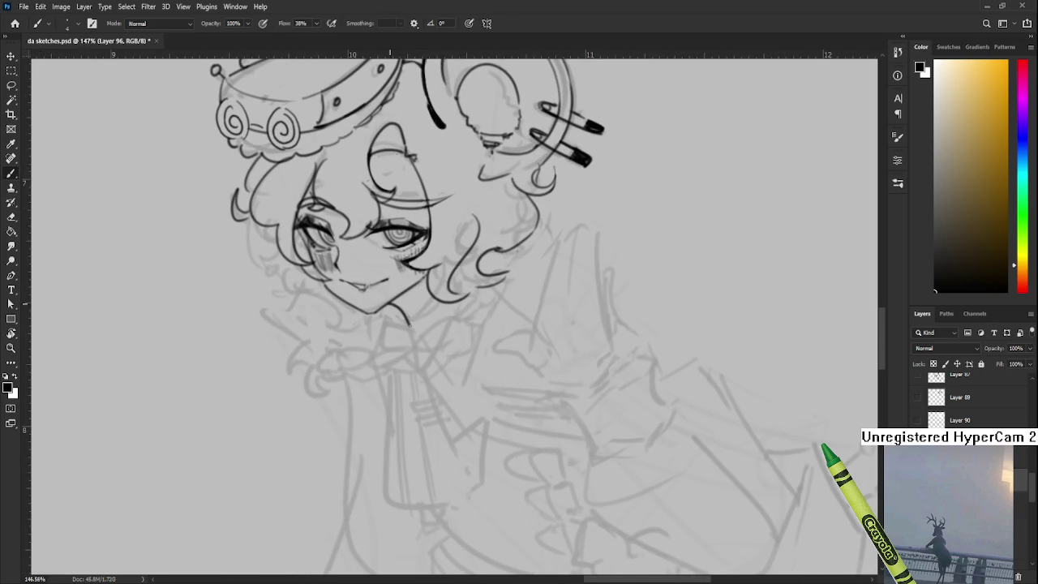
Step: Paint a black shadow wedge under the chin, extend it toward the jaw, and erase stray edges
{"action": "left_click_drag", "start_coordinate": [423, 278], "coordinate": [407, 311]}
{"action": "left_click_drag", "start_coordinate": [421, 283], "coordinate": [401, 307]}
{"action": "key", "text": "e"}
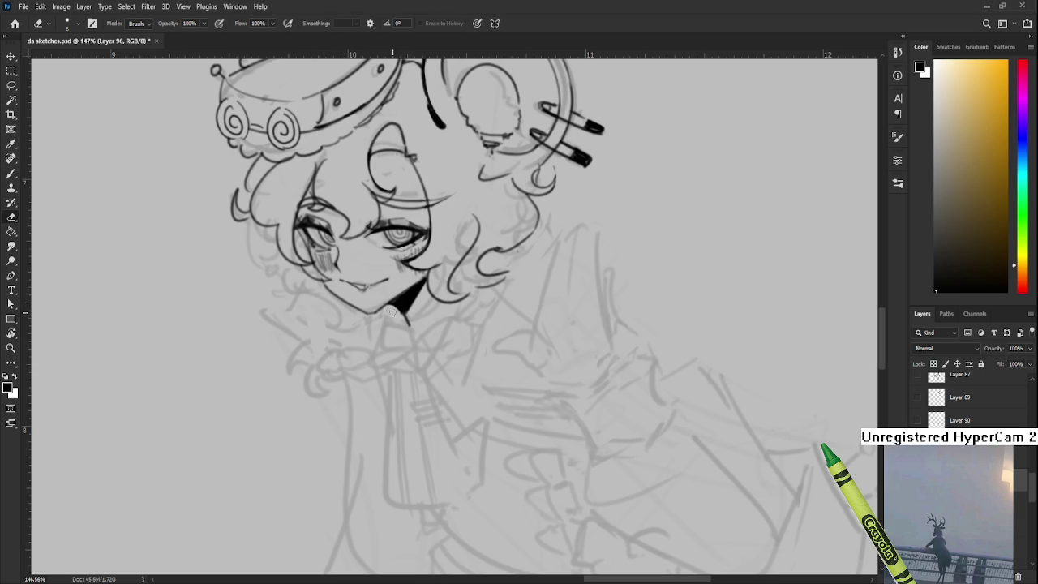
{"action": "key", "text": "b"}
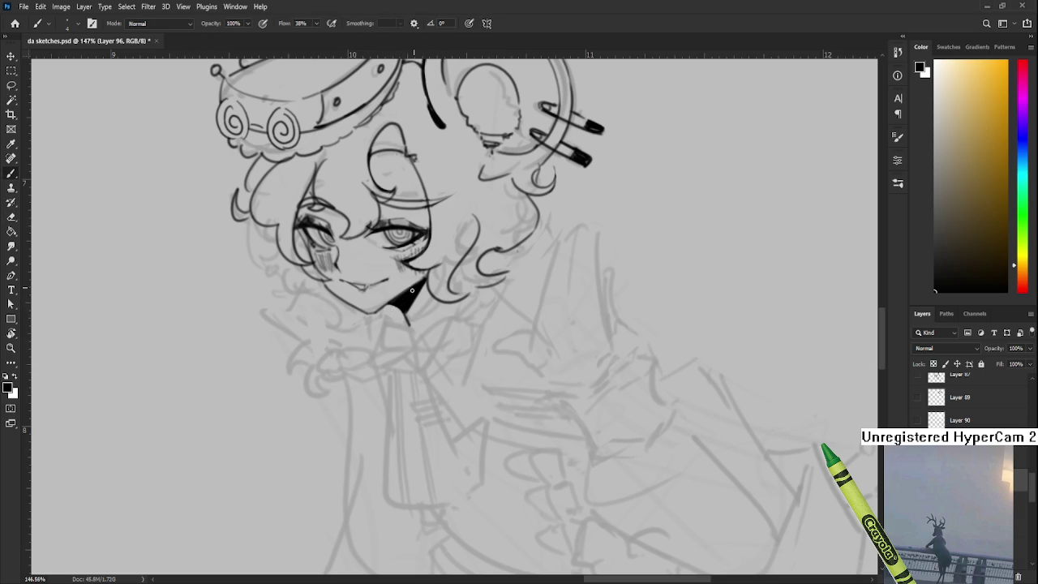
{"action": "left_click_drag", "start_coordinate": [419, 286], "coordinate": [425, 277]}
{"action": "key", "text": "e"}
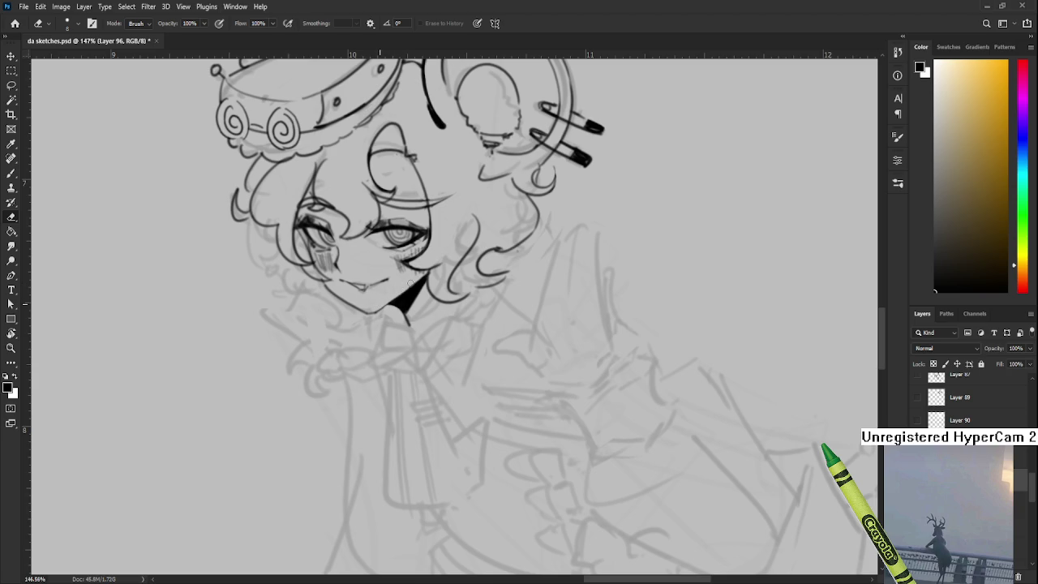
{"action": "left_click_drag", "start_coordinate": [381, 307], "coordinate": [381, 313]}
{"action": "left_click_drag", "start_coordinate": [317, 280], "coordinate": [416, 334]}
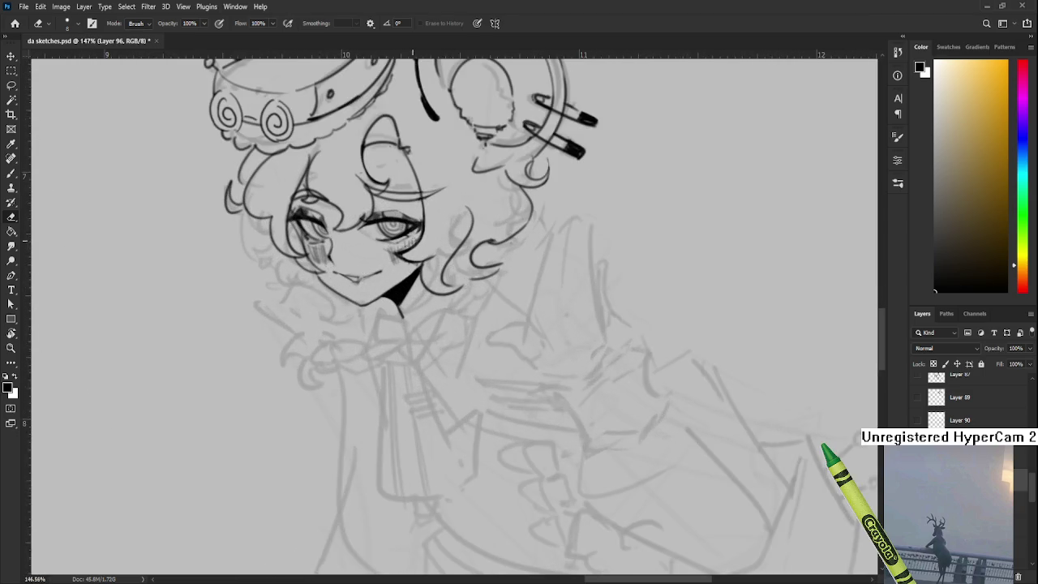
{"action": "scroll", "coordinate": [414, 335], "scroll_direction": "down", "scroll_amount": 2}
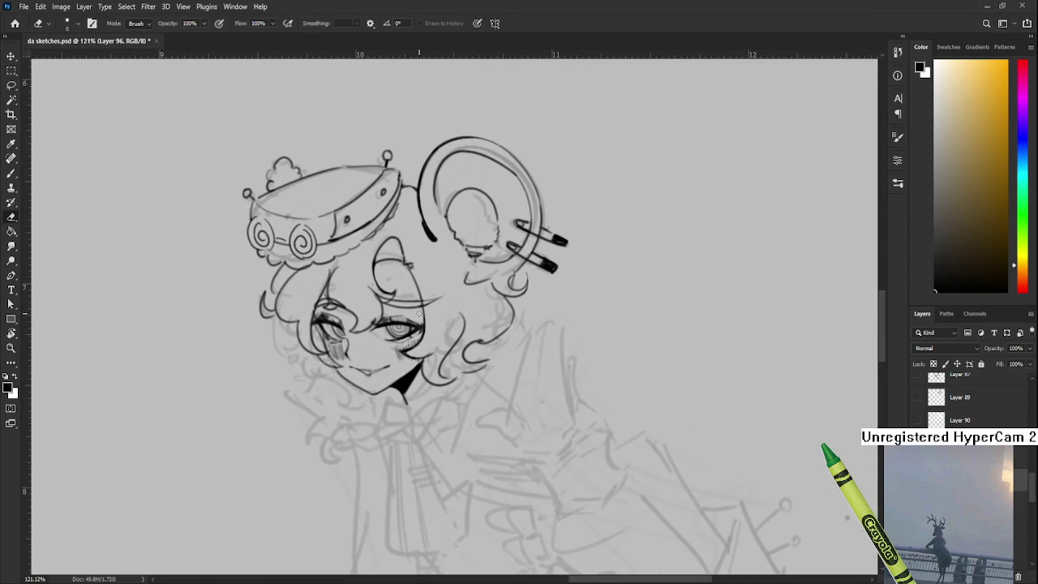
Step: Zoom to about 161% and ink a curved hair strand plus small curls left of the face
{"action": "scroll", "coordinate": [422, 295], "scroll_direction": "up", "scroll_amount": 1}
{"action": "scroll", "coordinate": [422, 294], "scroll_direction": "up", "scroll_amount": 1}
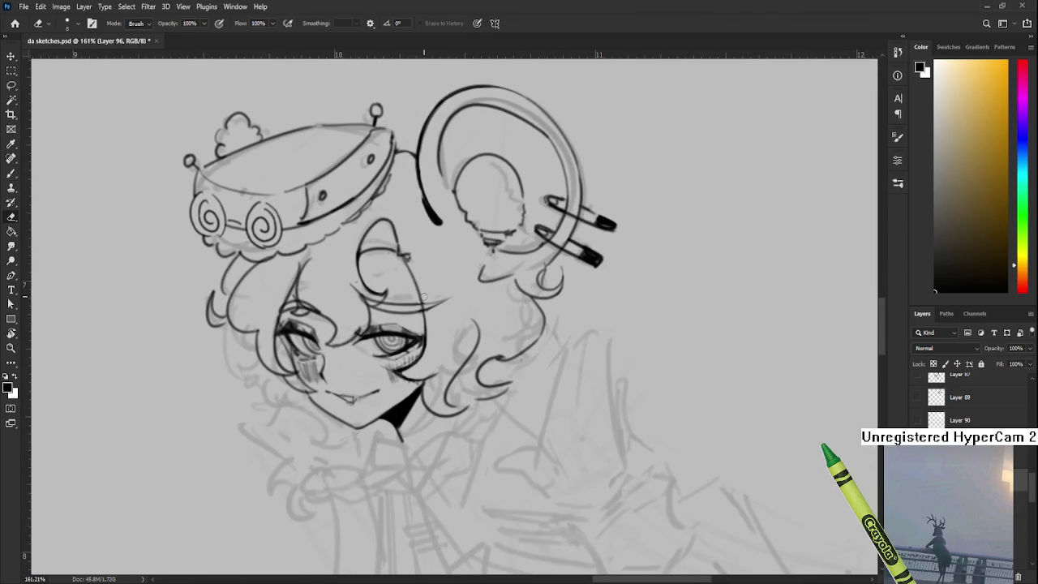
{"action": "left_click_drag", "start_coordinate": [326, 340], "coordinate": [385, 331]}
{"action": "key", "text": "b"}
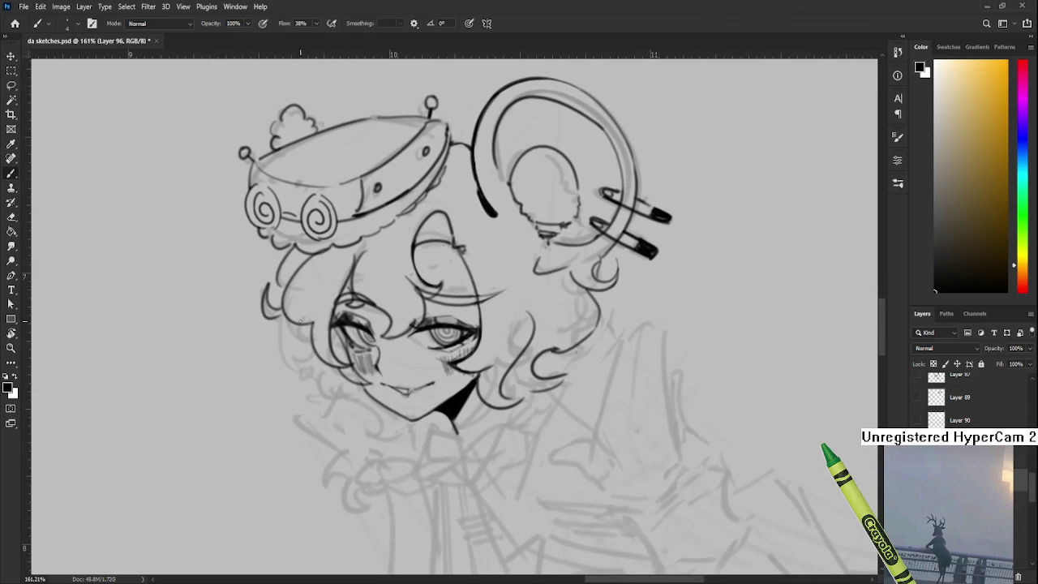
{"action": "left_click_drag", "start_coordinate": [324, 344], "coordinate": [341, 335]}
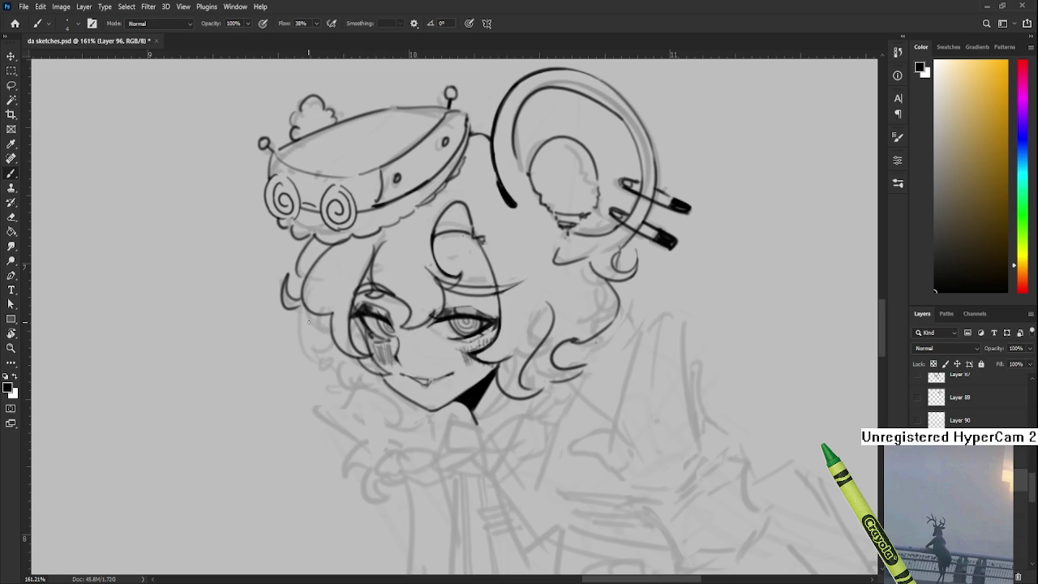
{"action": "left_click_drag", "start_coordinate": [315, 322], "coordinate": [328, 320]}
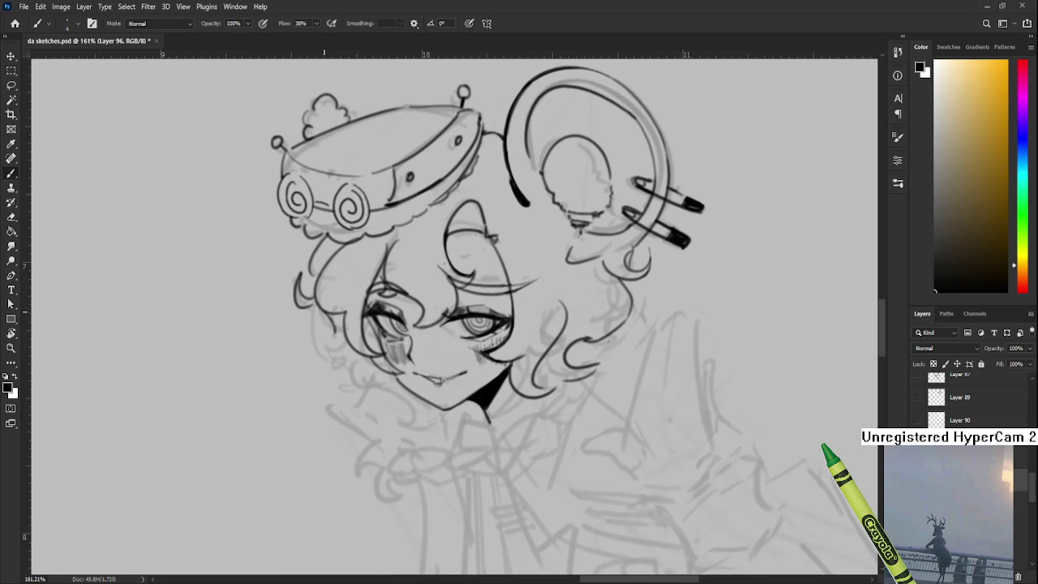
{"action": "left_click_drag", "start_coordinate": [326, 310], "coordinate": [320, 335]}
{"action": "left_click_drag", "start_coordinate": [332, 348], "coordinate": [338, 362]}
{"action": "mouse_move", "coordinate": [331, 352]}
{"action": "left_mouse_down"}
{"action": "mouse_move", "coordinate": [336, 362]}
{"action": "mouse_move", "coordinate": [344, 334]}
{"action": "left_mouse_up"}
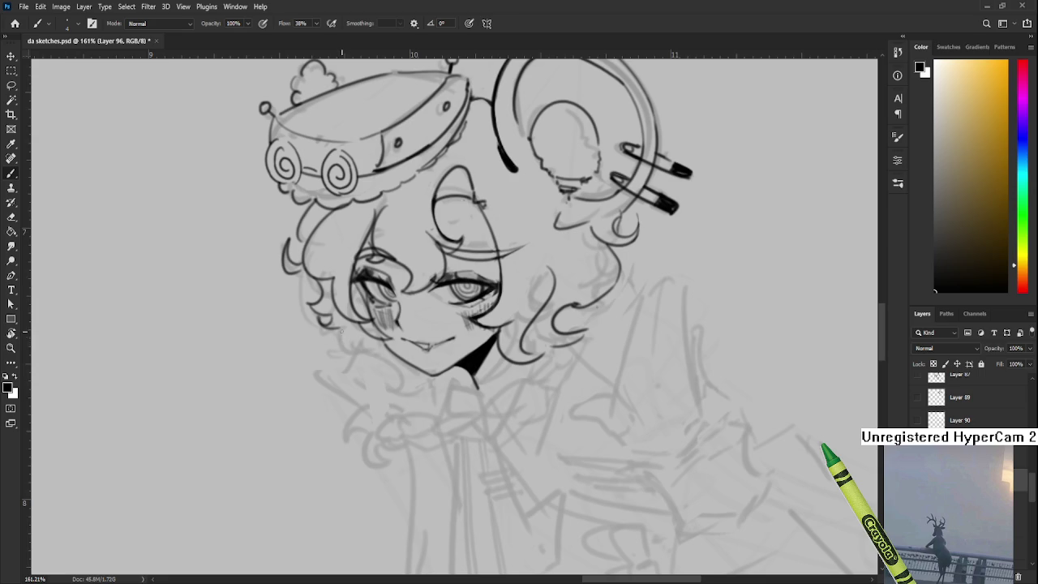
{"action": "left_click_drag", "start_coordinate": [344, 331], "coordinate": [363, 355]}
{"action": "scroll", "coordinate": [374, 345], "scroll_direction": "down", "scroll_amount": 3}
{"action": "scroll", "coordinate": [776, 407], "scroll_direction": "up", "scroll_amount": 2}
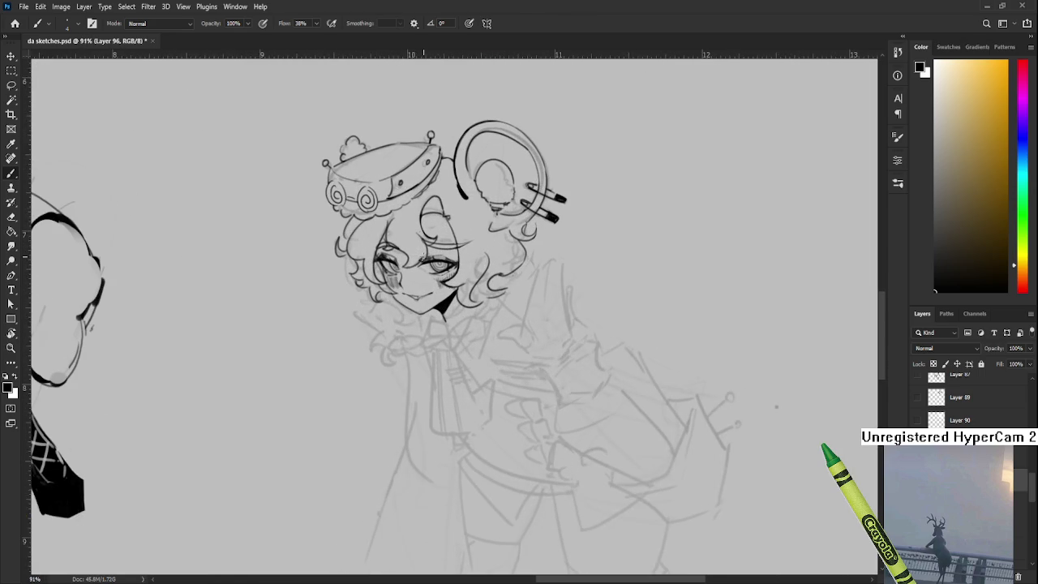
{"action": "scroll", "coordinate": [422, 258], "scroll_direction": "up", "scroll_amount": 2}
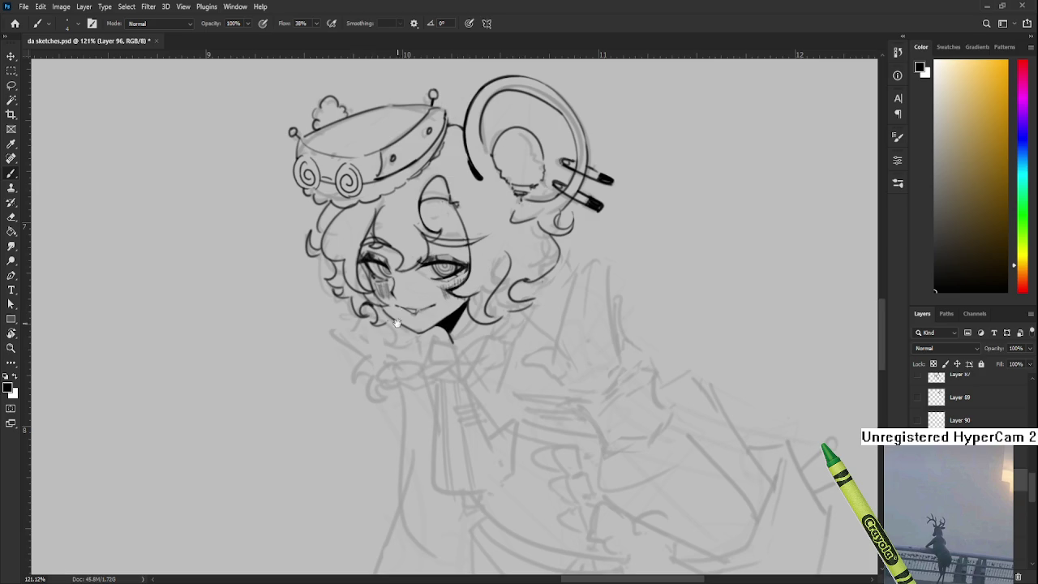
{"action": "left_click_drag", "start_coordinate": [402, 227], "coordinate": [452, 331]}
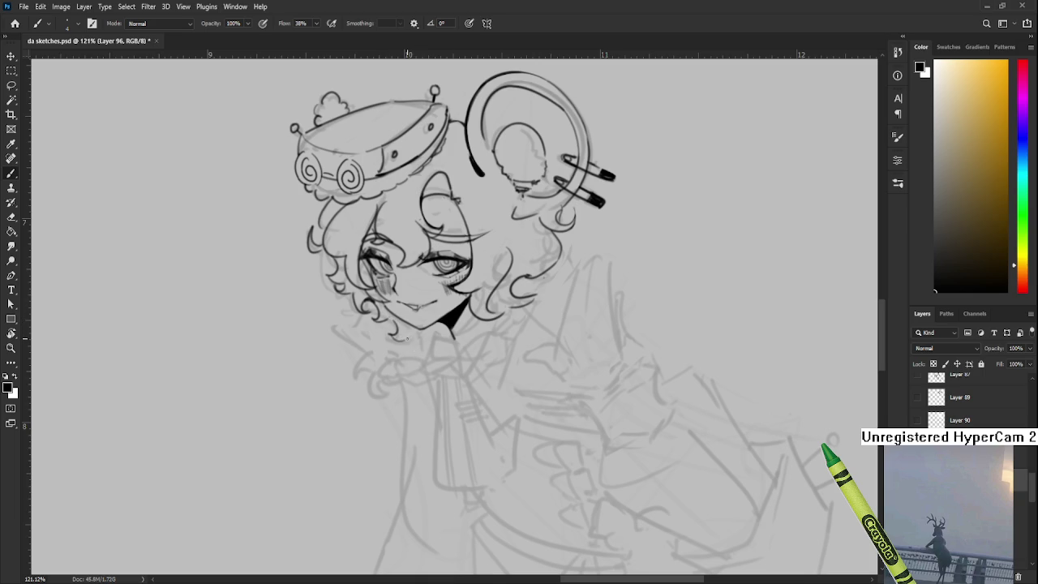
{"action": "left_click_drag", "start_coordinate": [445, 343], "coordinate": [444, 329]}
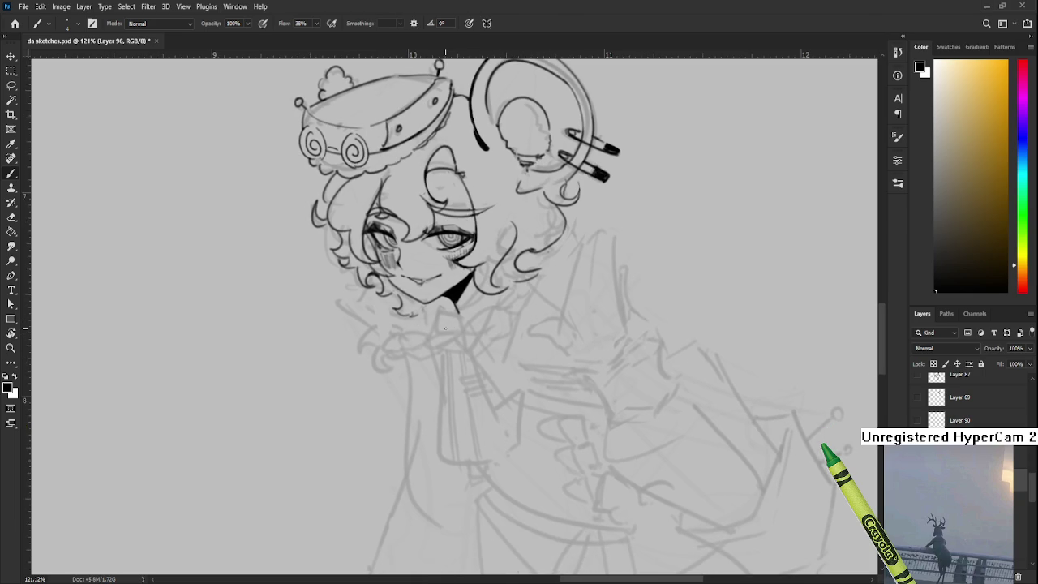
{"action": "scroll", "coordinate": [445, 328], "scroll_direction": "down", "scroll_amount": 5}
{"action": "scroll", "coordinate": [444, 329], "scroll_direction": "down", "scroll_amount": 2}
{"action": "scroll", "coordinate": [471, 304], "scroll_direction": "up", "scroll_amount": 5}
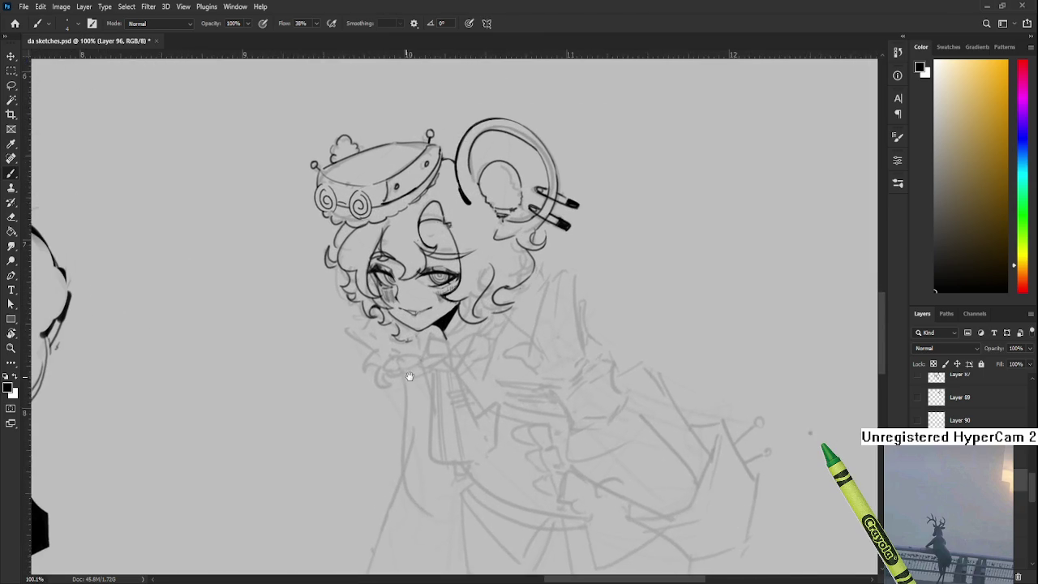
{"action": "left_click_drag", "start_coordinate": [448, 368], "coordinate": [404, 351]}
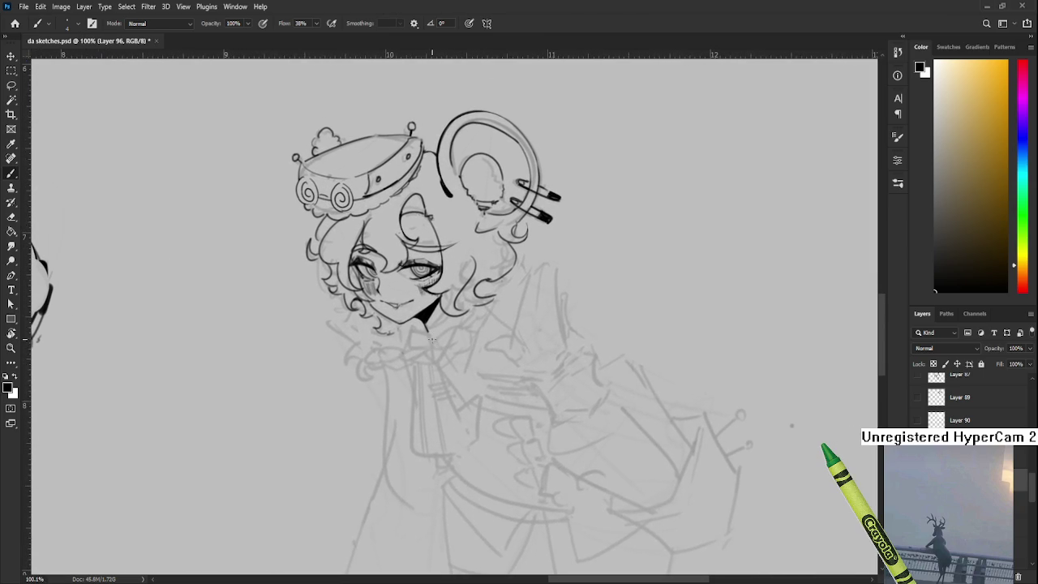